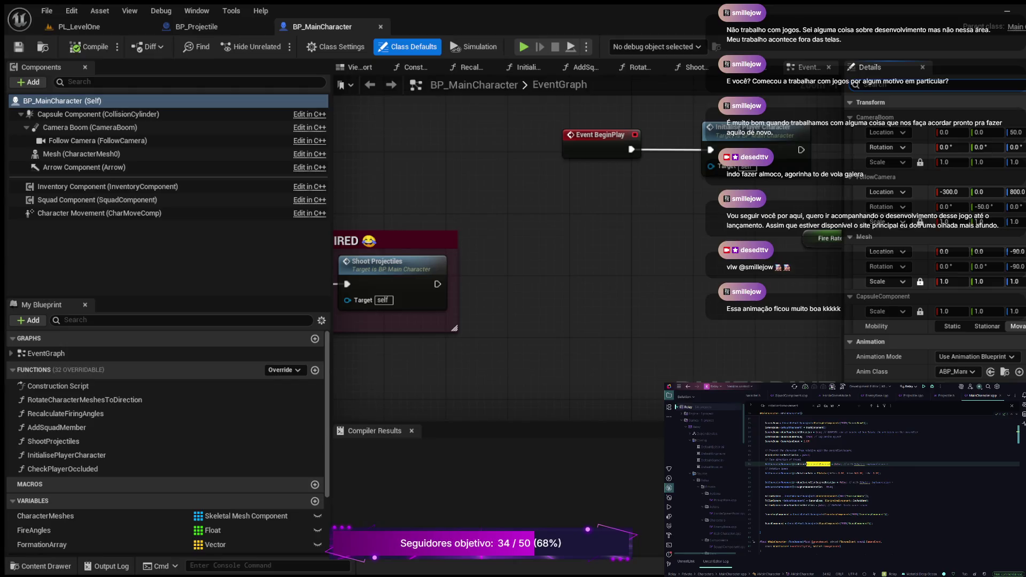
Set BP_MainCharacter's Jump Action to None, recompile it, and play-test PL_LevelOne.
type("Input")
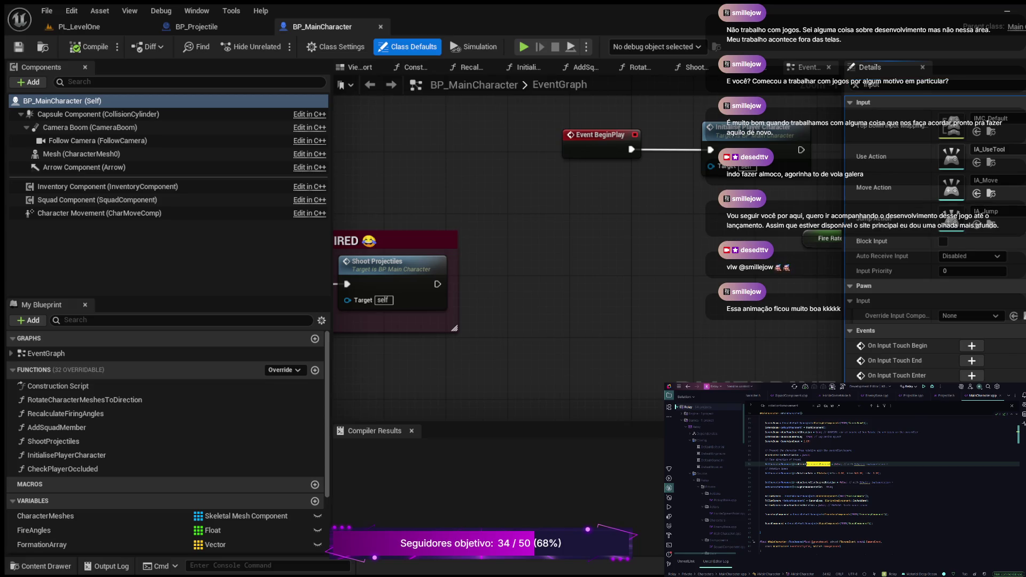
key("ctrl+z")
left_click(89, 47)
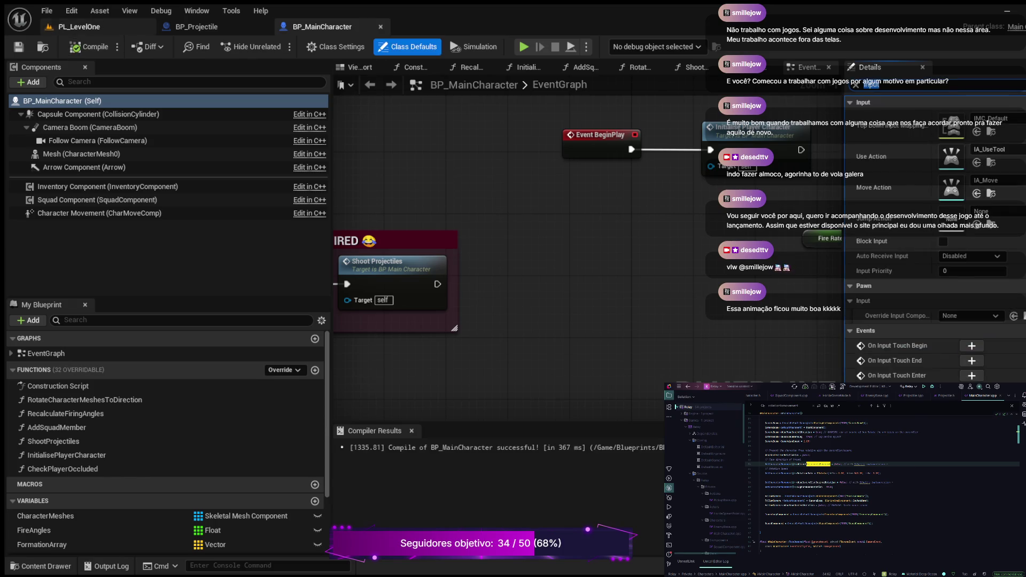
left_click(79, 26)
key("alt+p")
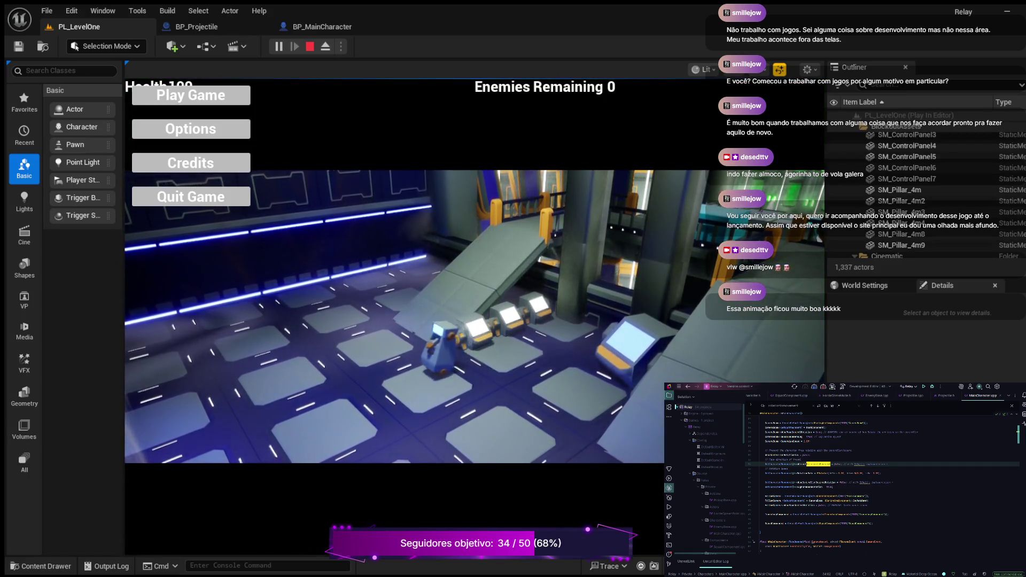
Start Play Game, walk the character around the level, then end the Play-In-Editor session.
left_click(191, 95)
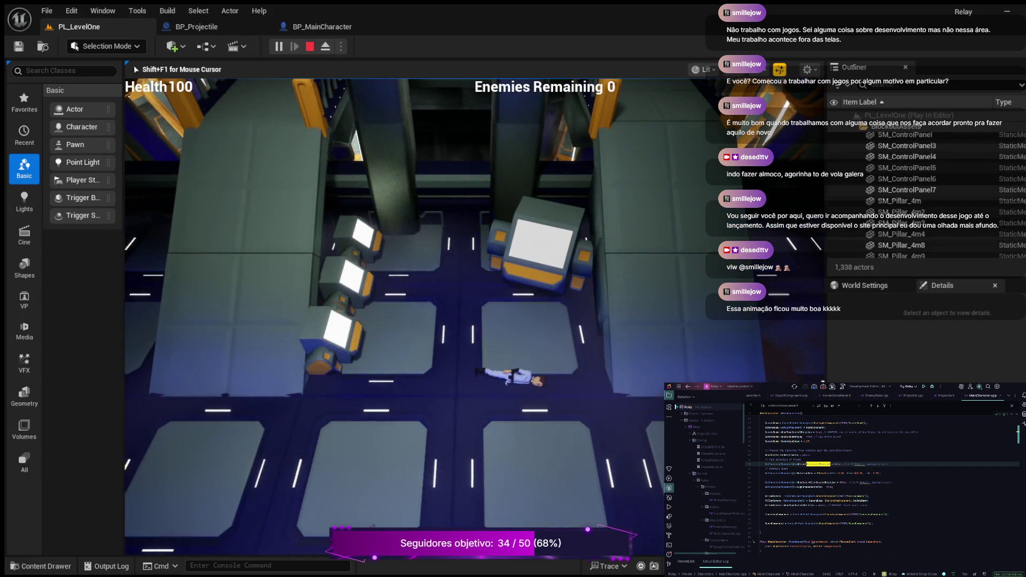
key("w")
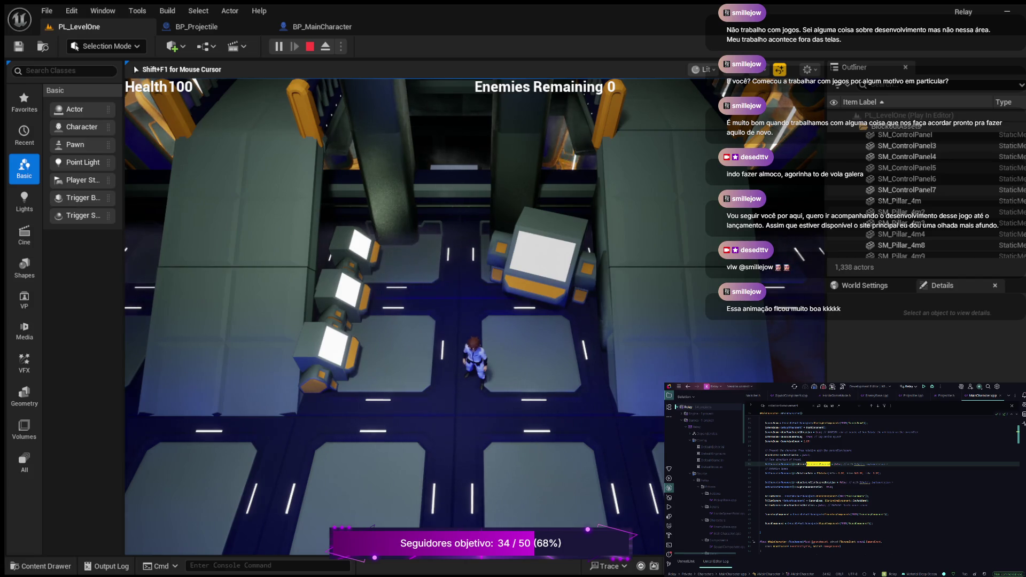
key("Escape")
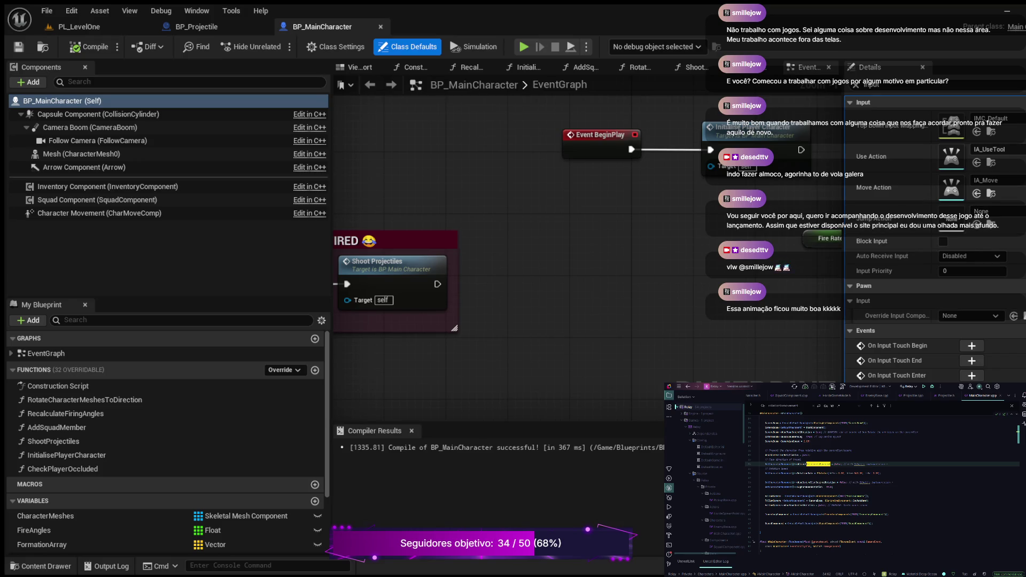
Try IA_Jump as the Jump Action, revert it to empty, and recompile BP_MainCharacter.
key("ctrl+v")
key("ctrl+z")
left_click(91, 46)
scroll(534, 240, "down", 3)
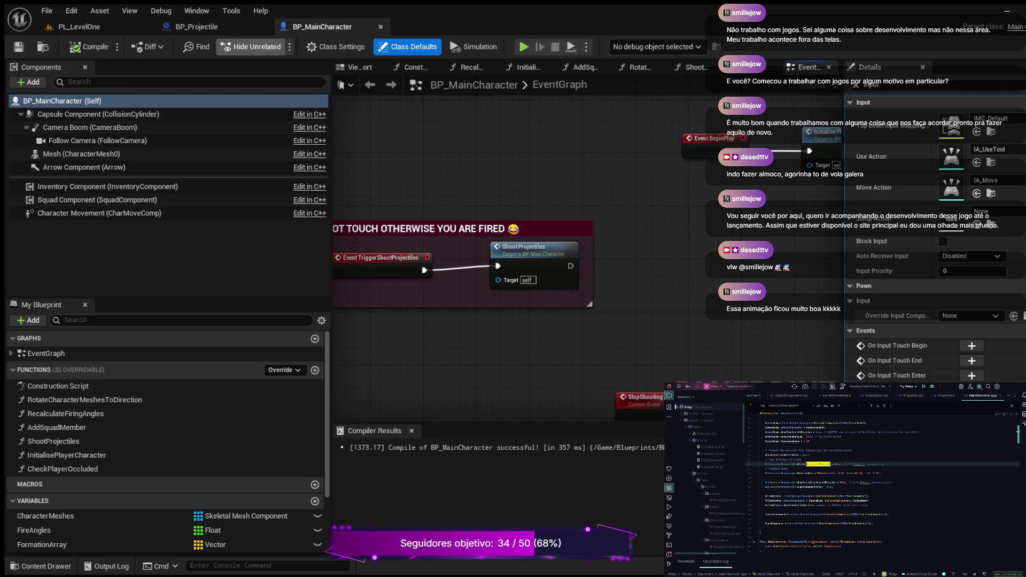
In PL_LevelOne, orbit to a low oblique view and select HordeSpawnPoint2 on the enemy platform.
left_click(86, 27)
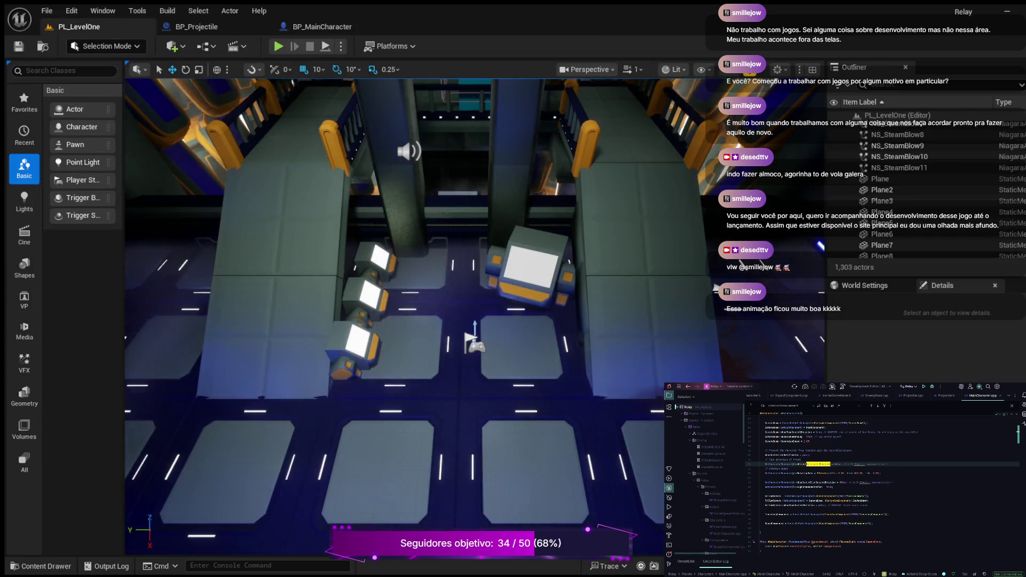
left_click_drag(396, 321, 395, 107)
left_click(479, 308)
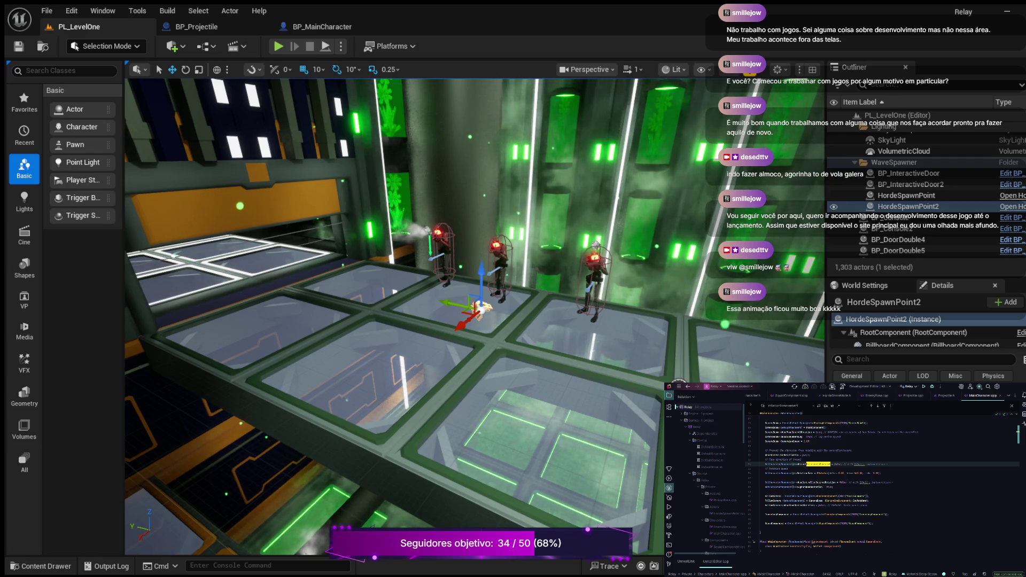
Filter the spawn point's Details for 'default' then 'tag', clear it, and show the Blueprints folder.
left_click(925, 360)
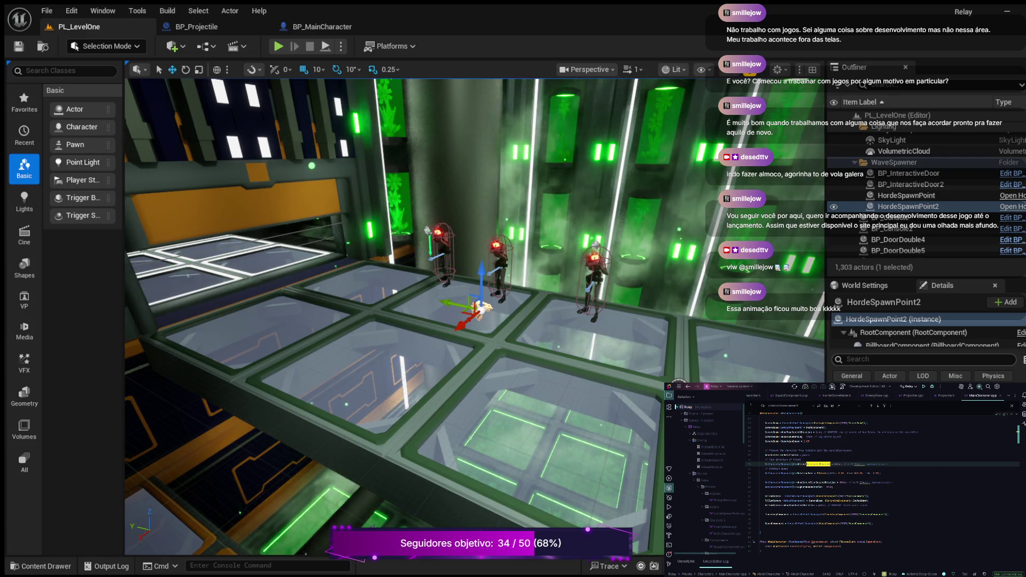
type("swd")
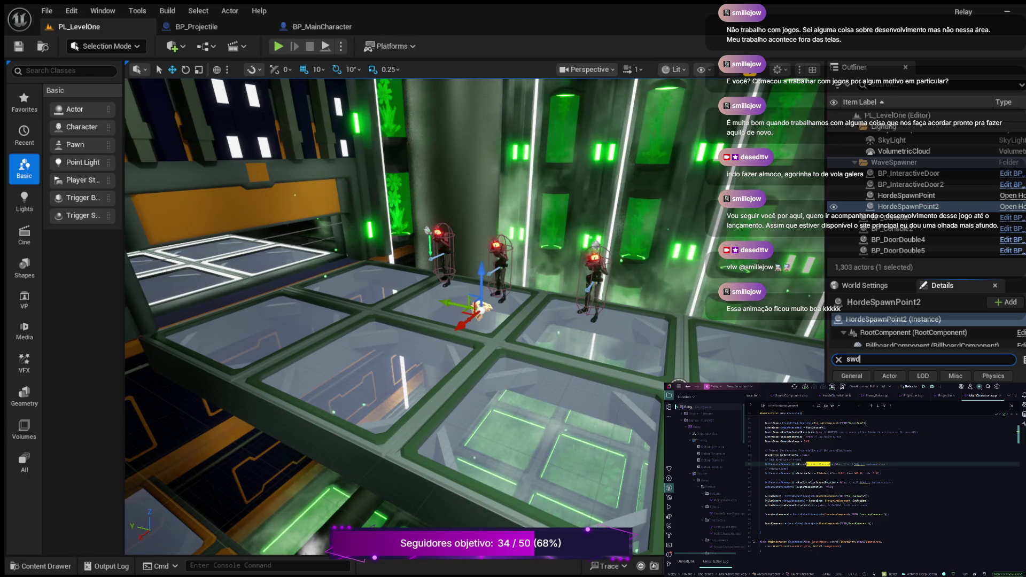
key("BackSpace")
type("defa")
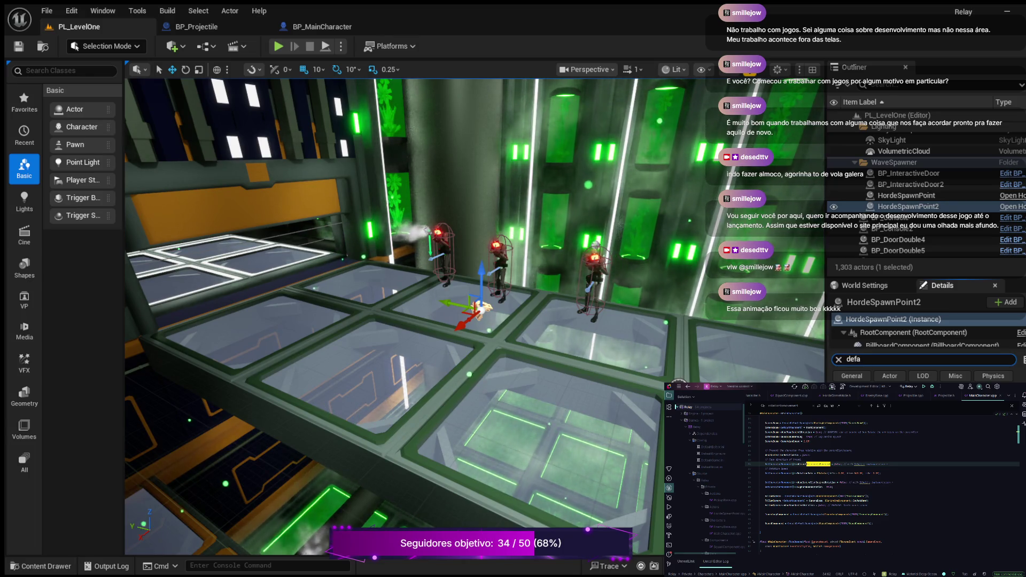
type("ult")
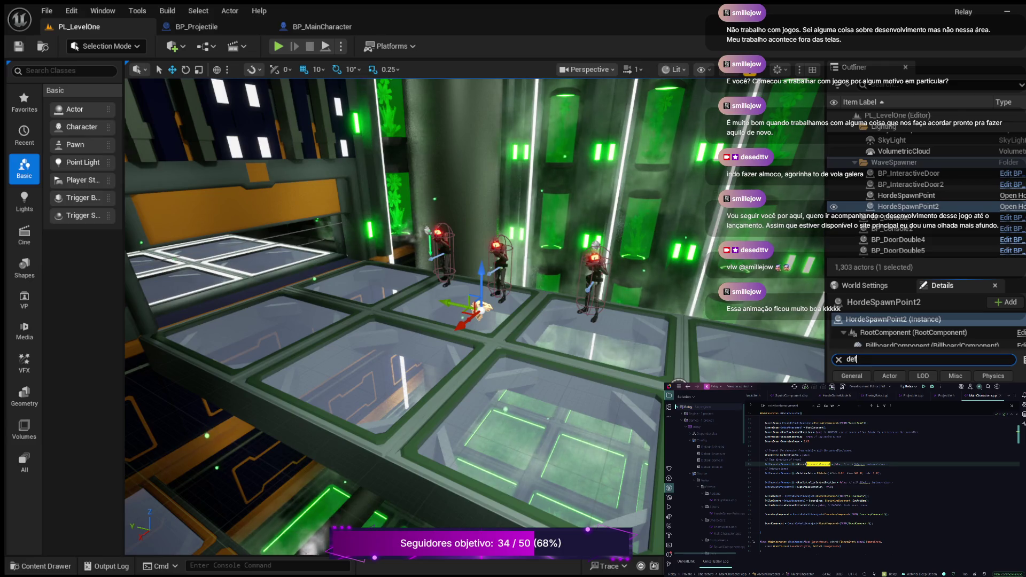
key("ctrl+a")
type("tag")
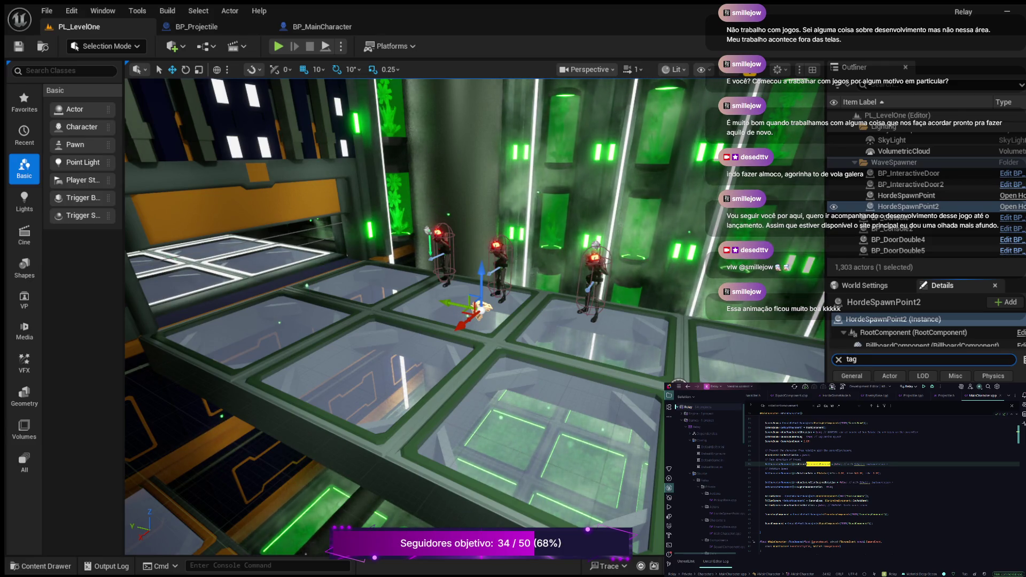
key("BackSpace")
key("BackSpace")
key("BackSpace")
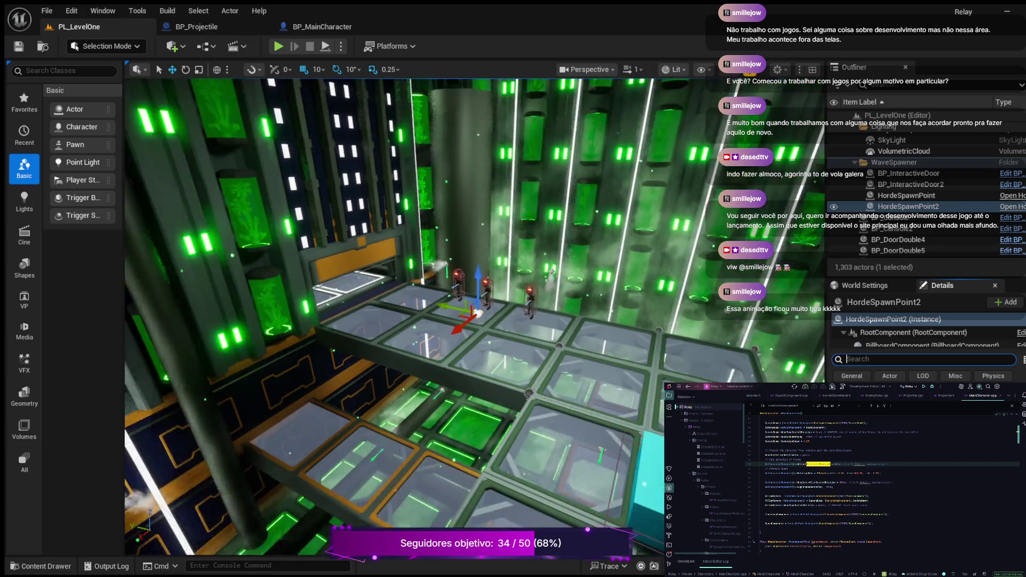
left_click(639, 481)
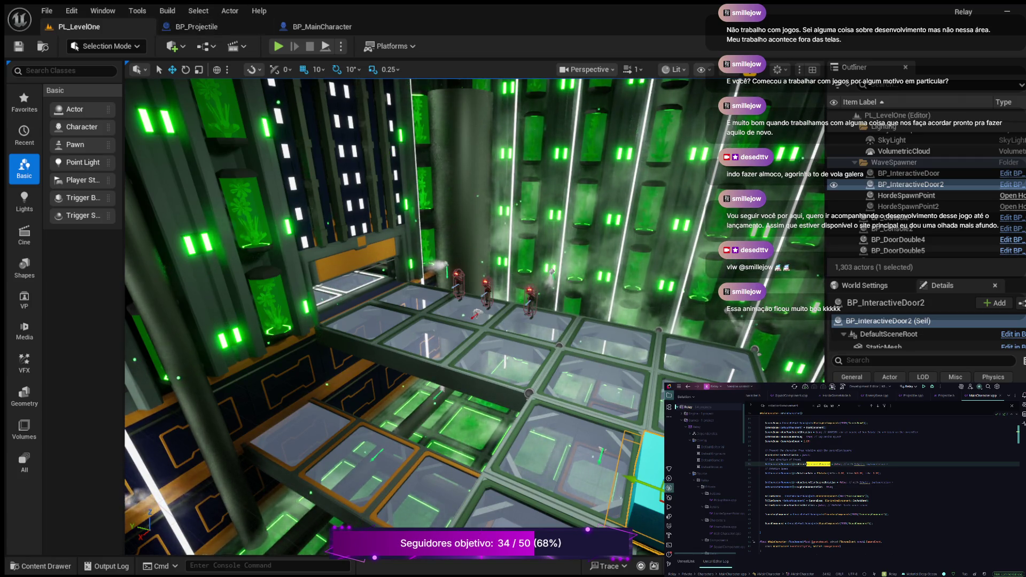
key("ctrl+space")
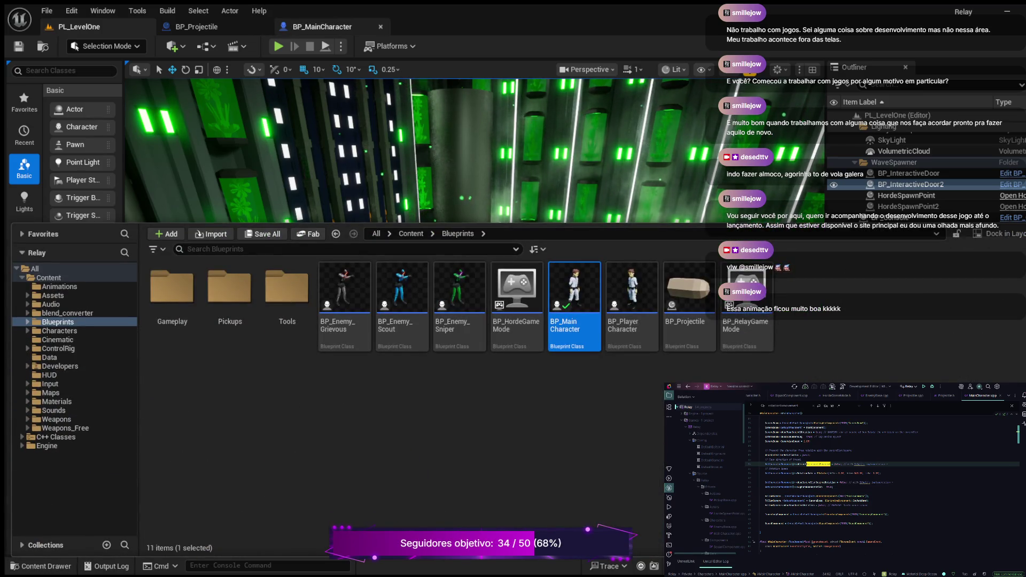
Open BP_RelayGameMode's full blueprint graph, then close it.
double_click(746, 299)
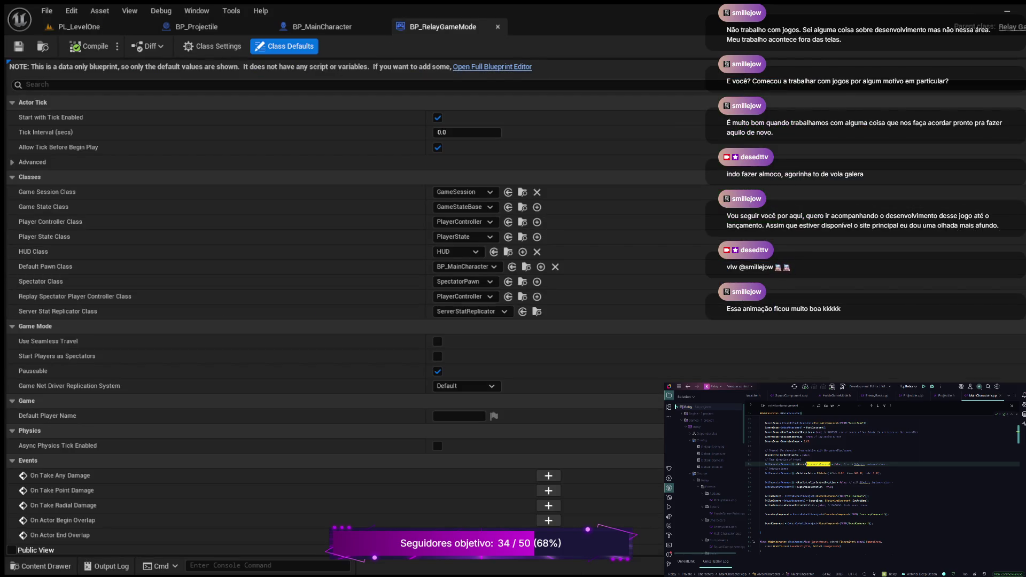
left_click(492, 66)
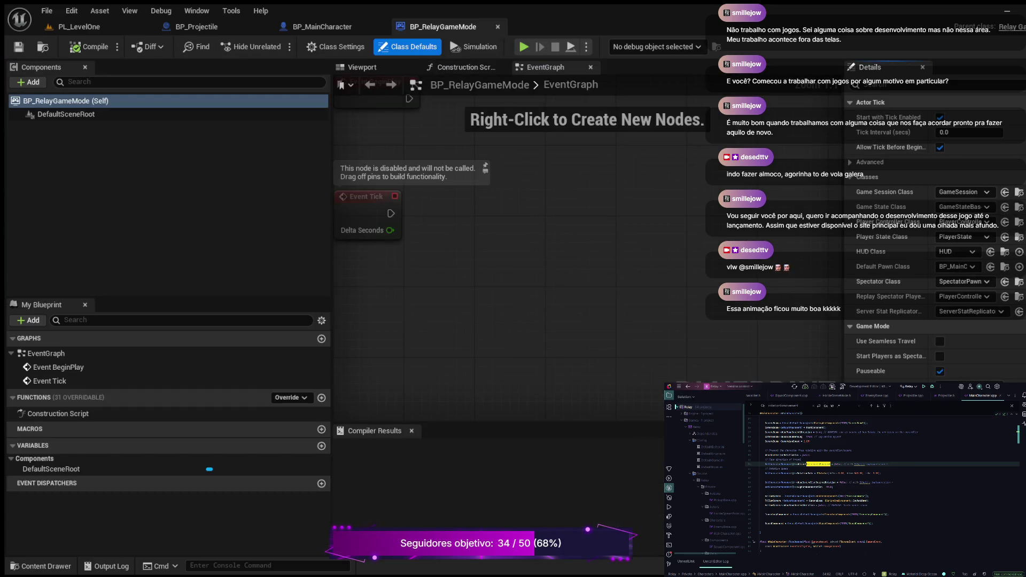
left_click(498, 26)
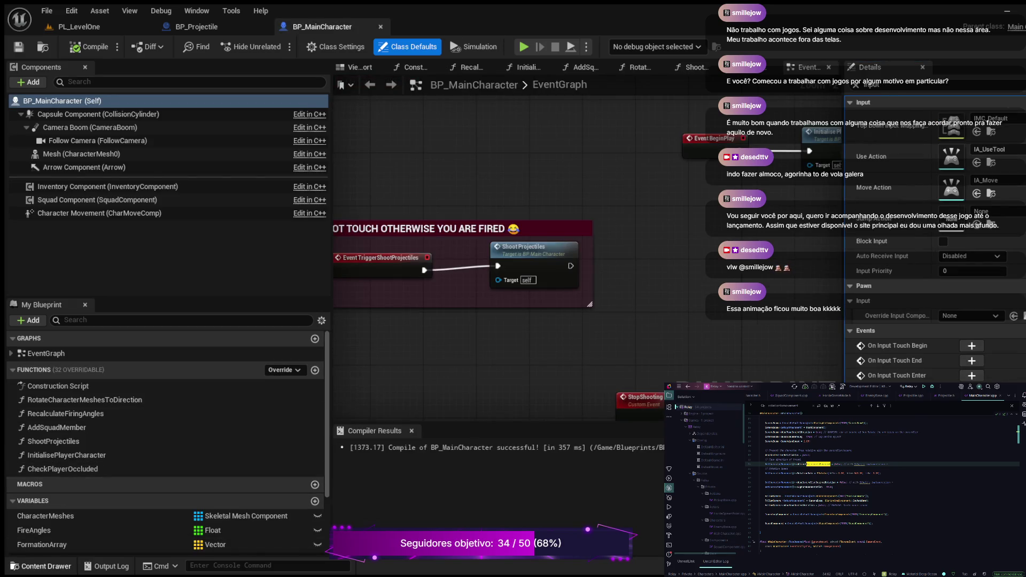
Open BP_HordeGameMode and open DA_Wave2 from its Master Wave List.
left_click(42, 566)
double_click(517, 422)
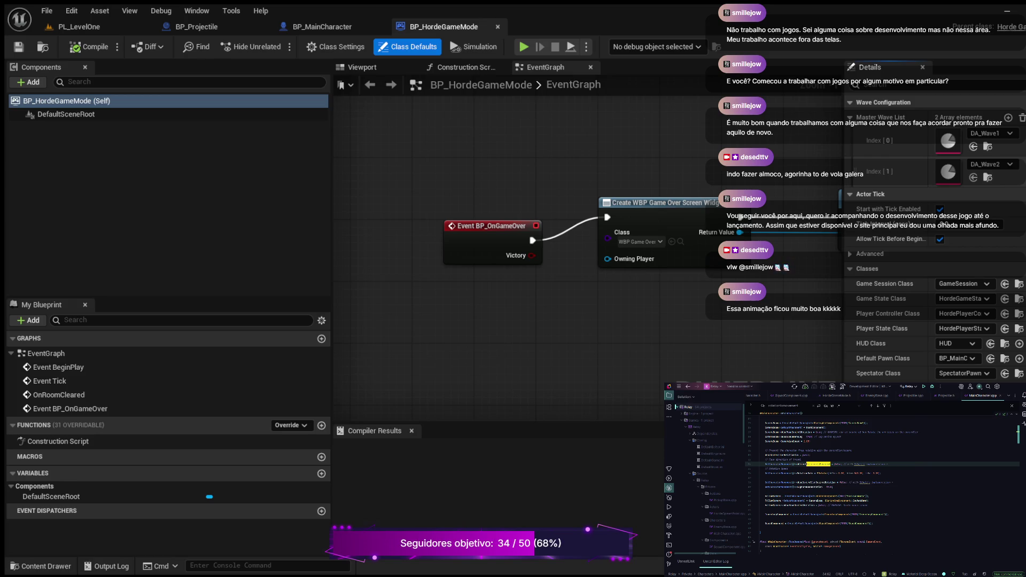
left_click(988, 178)
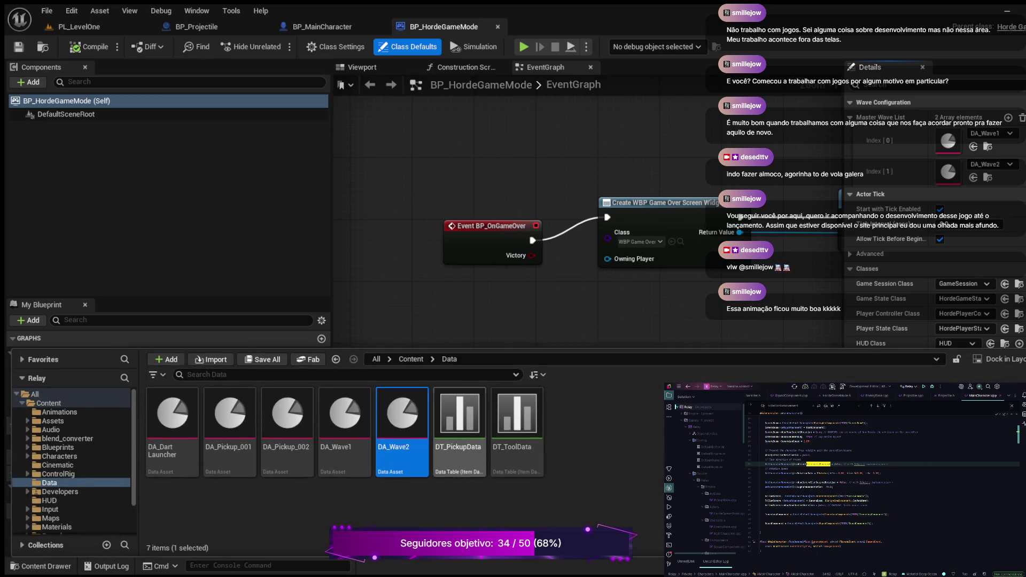
double_click(402, 417)
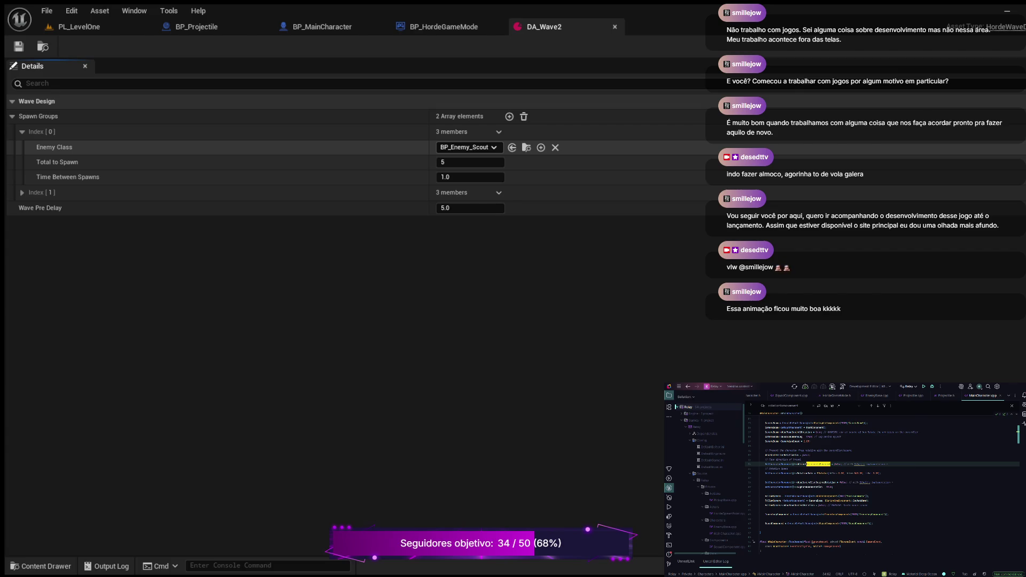
Browse to the first spawn group's Enemy Class and open the BP_Enemy_Scout blueprint.
left_click(526, 148)
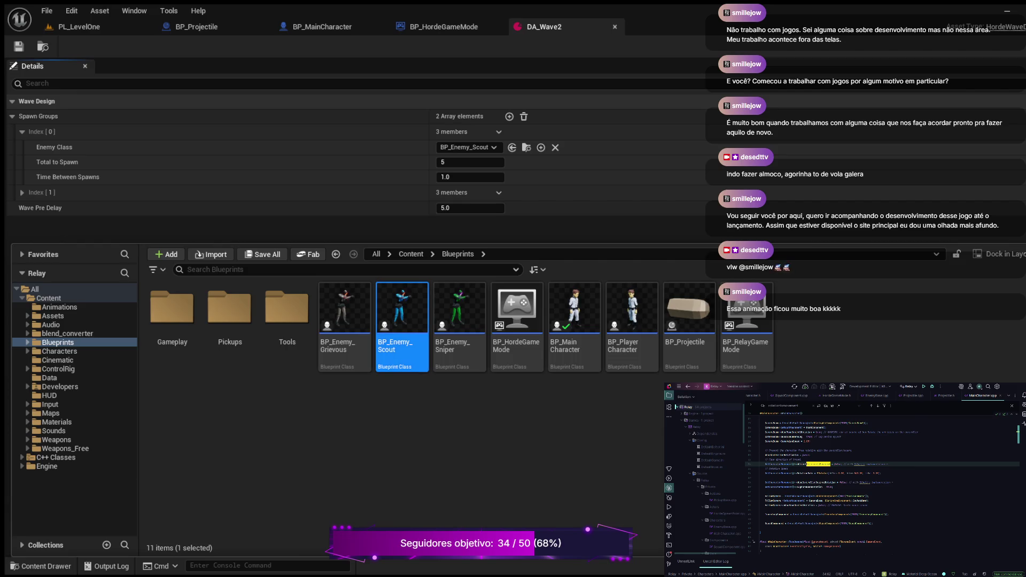
double_click(402, 310)
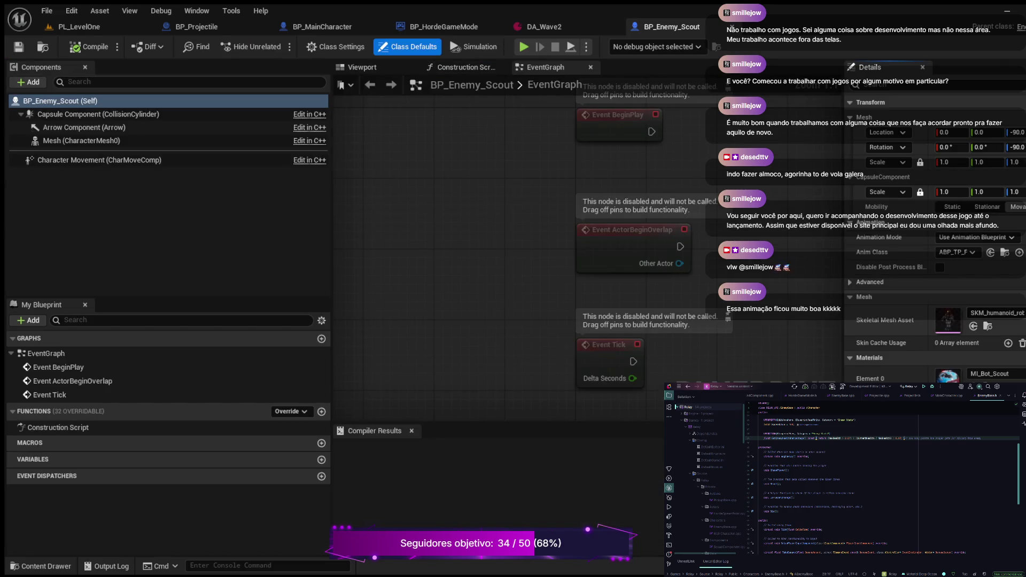
Open BP_Enemy_Grievous from the Blueprints folder, return to BP_Enemy_Scout, and close BP_MainCharacter.
scroll(936, 241, "down", 3)
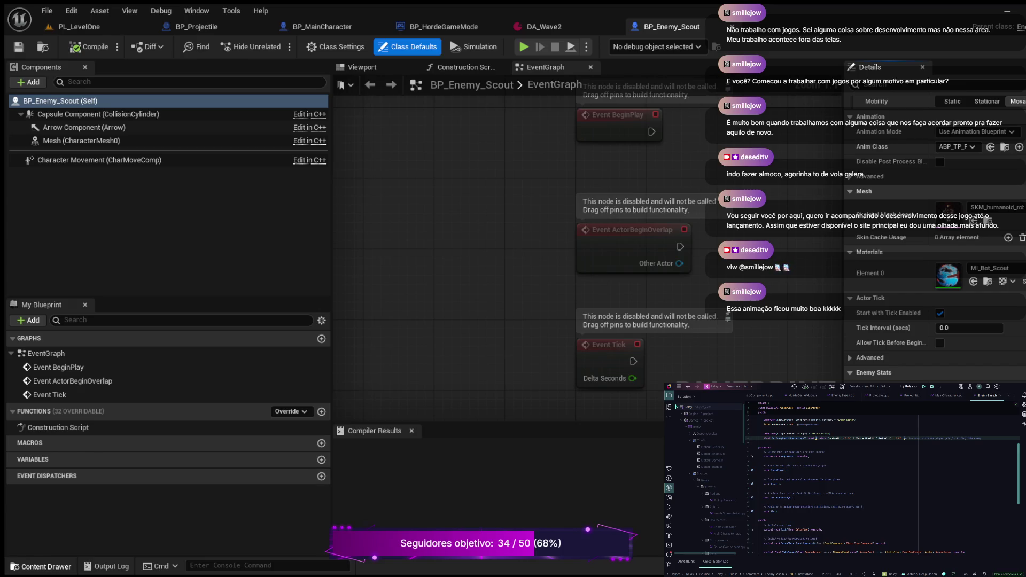
left_click(40, 566)
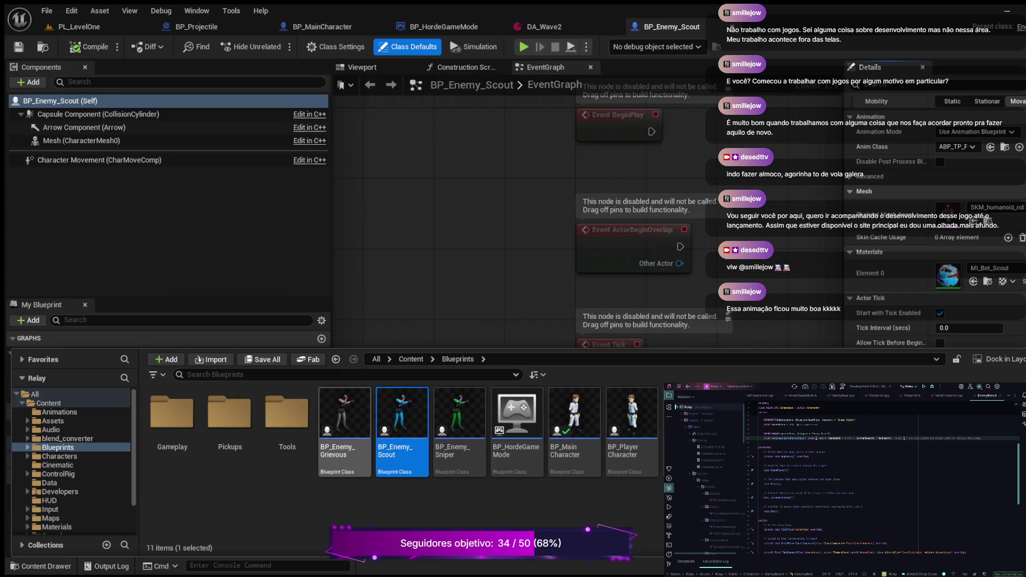
double_click(344, 420)
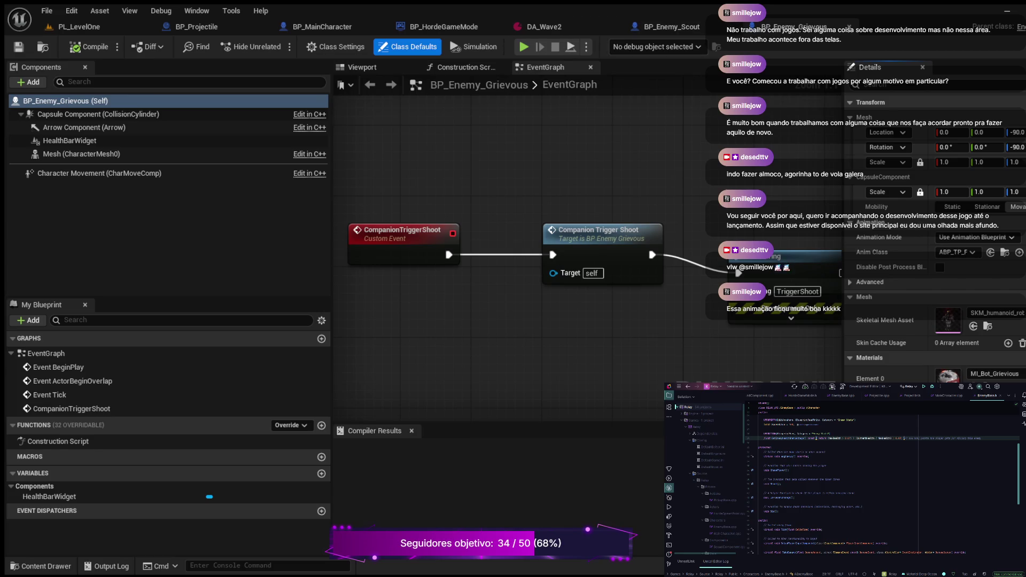
left_click(666, 27)
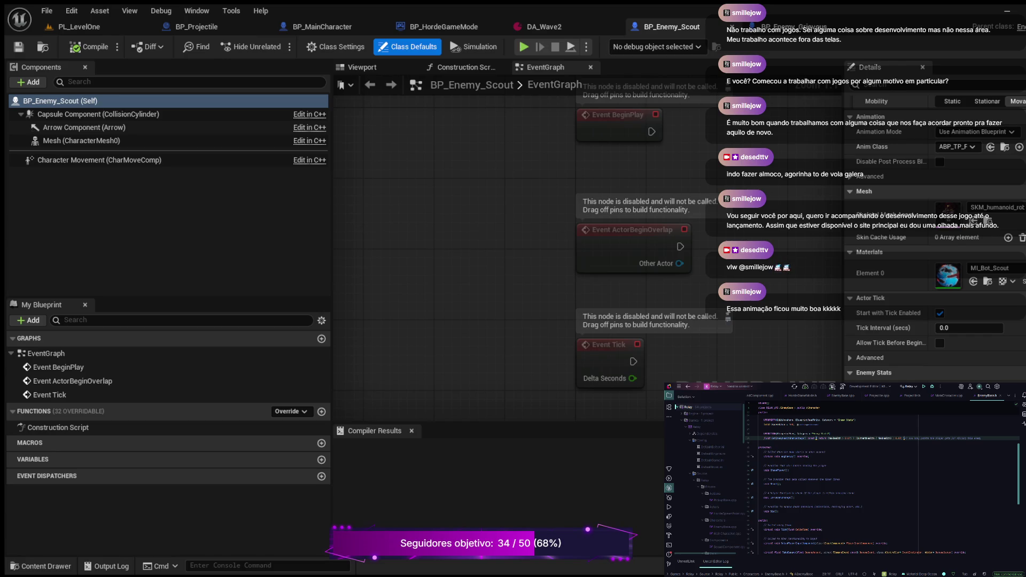
left_click(381, 27)
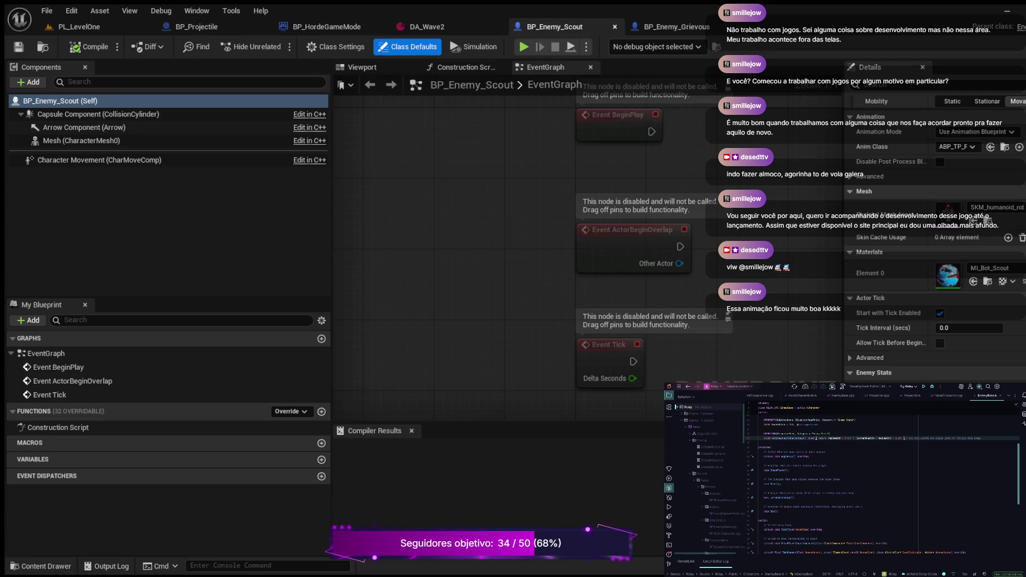
Close the BP_Enemy_Scout, BP_Enemy_Grievous, DA_Wave2, BP_HordeGameMode and BP_Projectile editors, leaving PL_LevelOne.
left_click(616, 26)
left_click(615, 27)
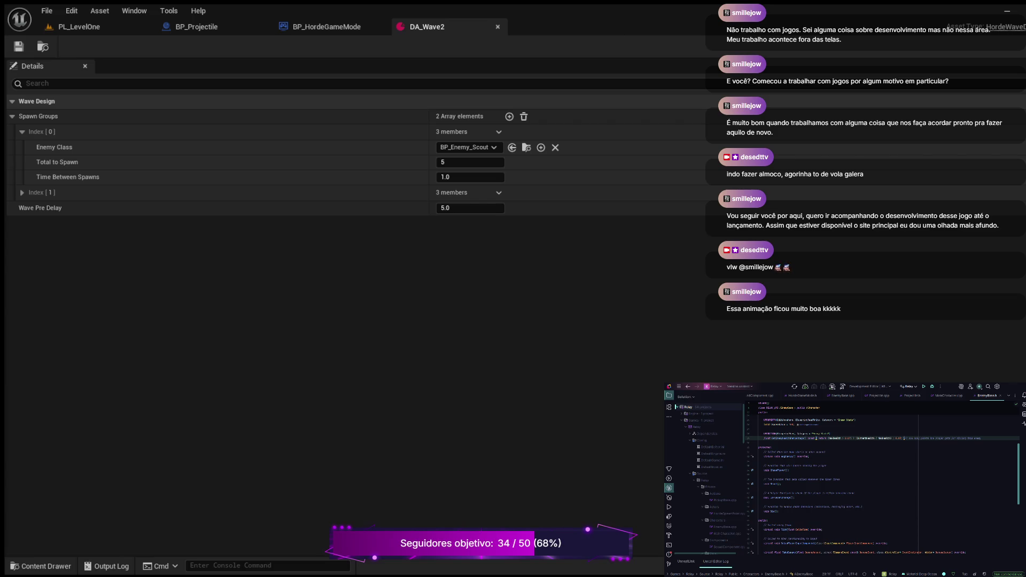
left_click(497, 27)
left_click(381, 27)
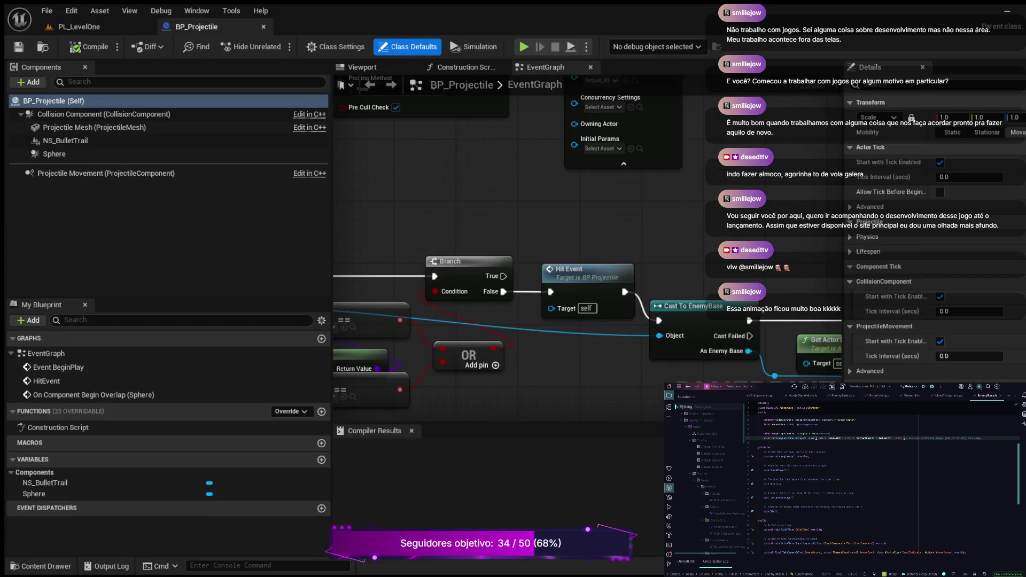
left_click(264, 27)
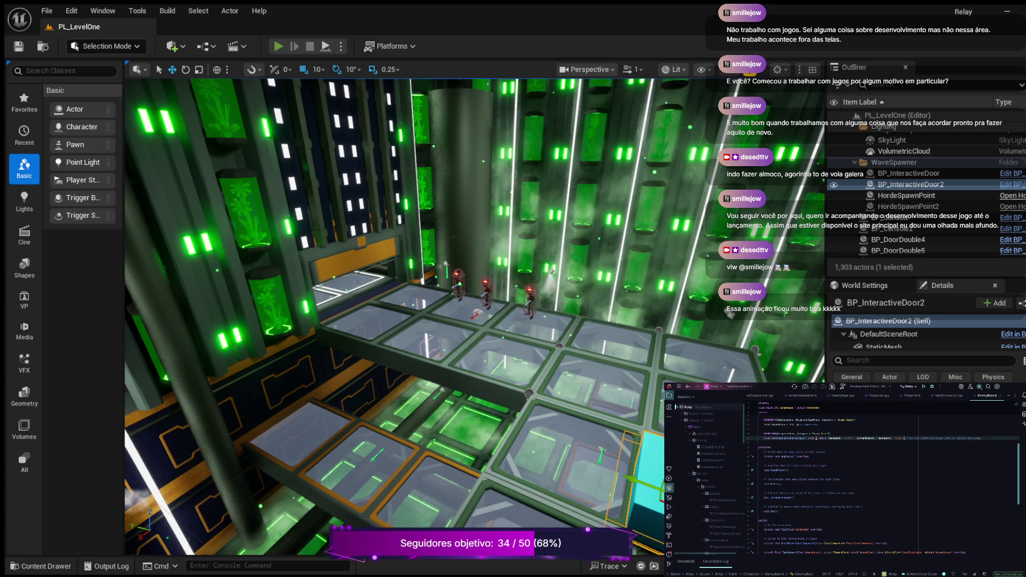
Start a Play-in-Editor session from the game menu and run onto the railed bridge.
key("alt+p")
left_click(191, 95)
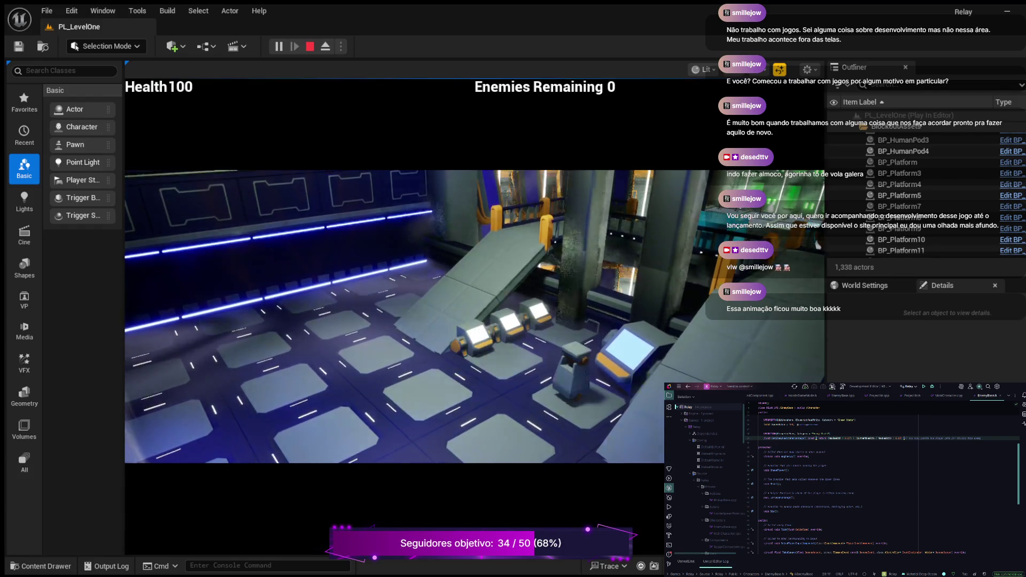
key("s")
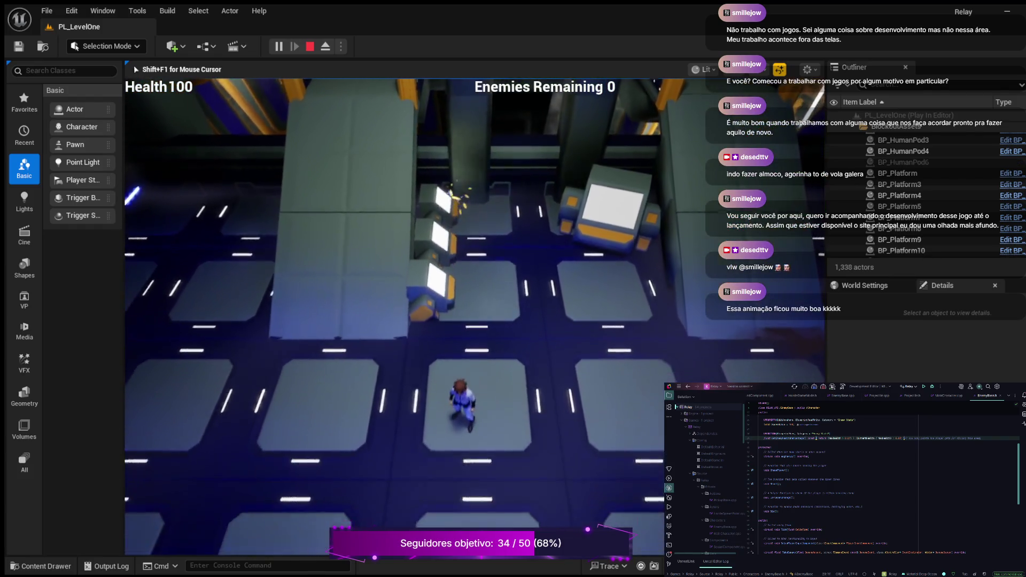
key("w")
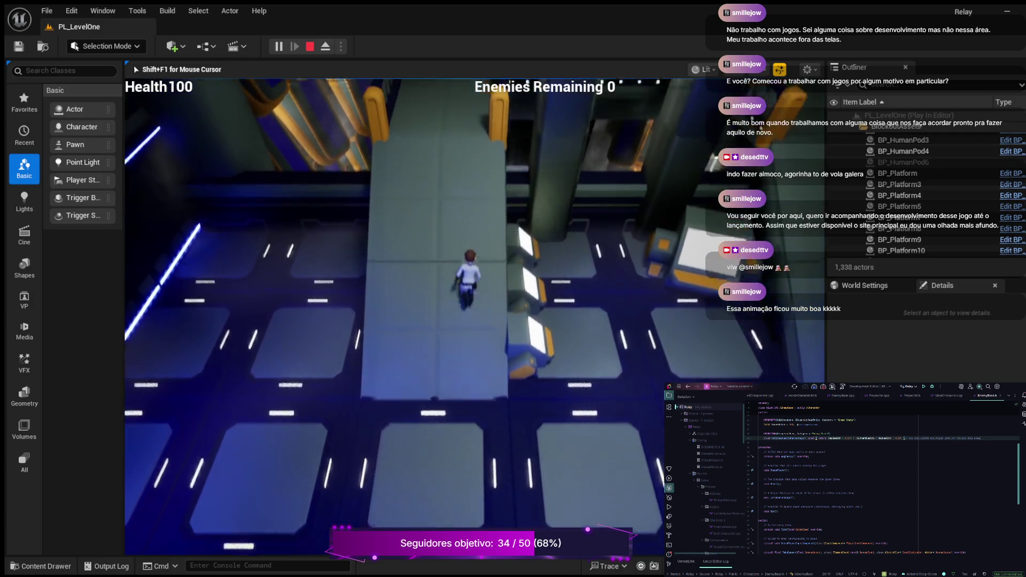
key("w")
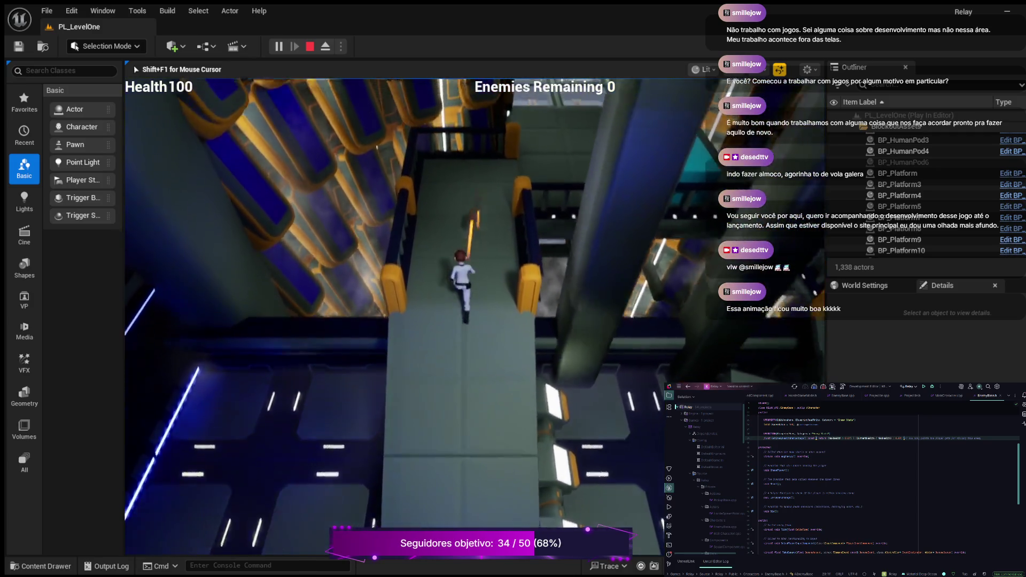
key("w")
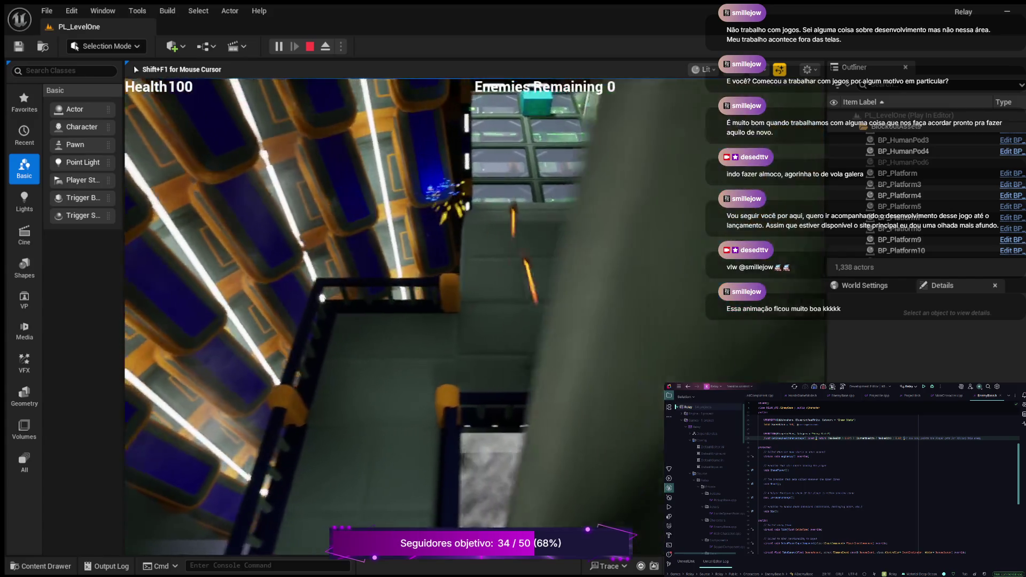
Fight enemies into the green rooms until health hits 0, then restart after GAME OVER.
key("w")
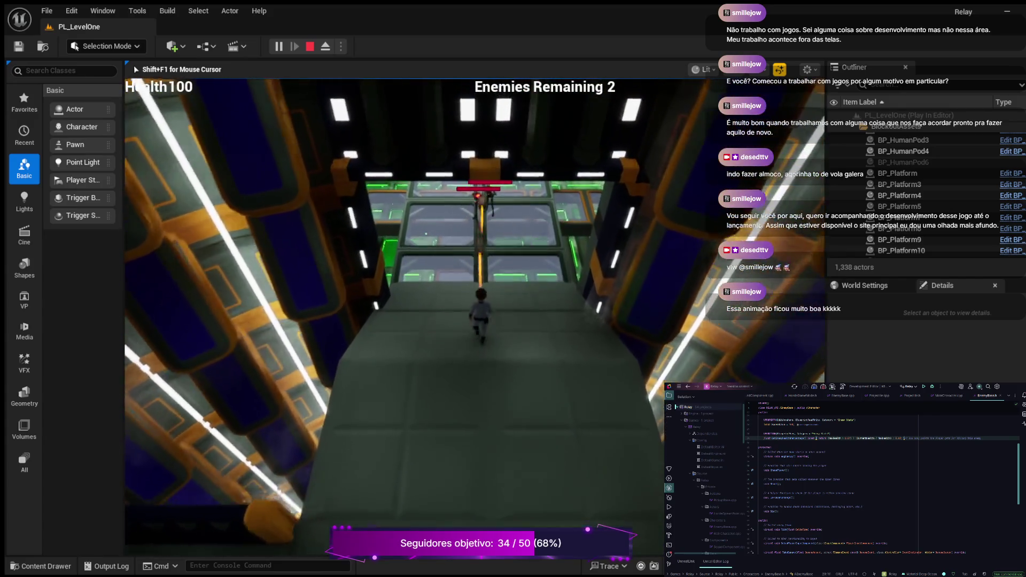
key("w")
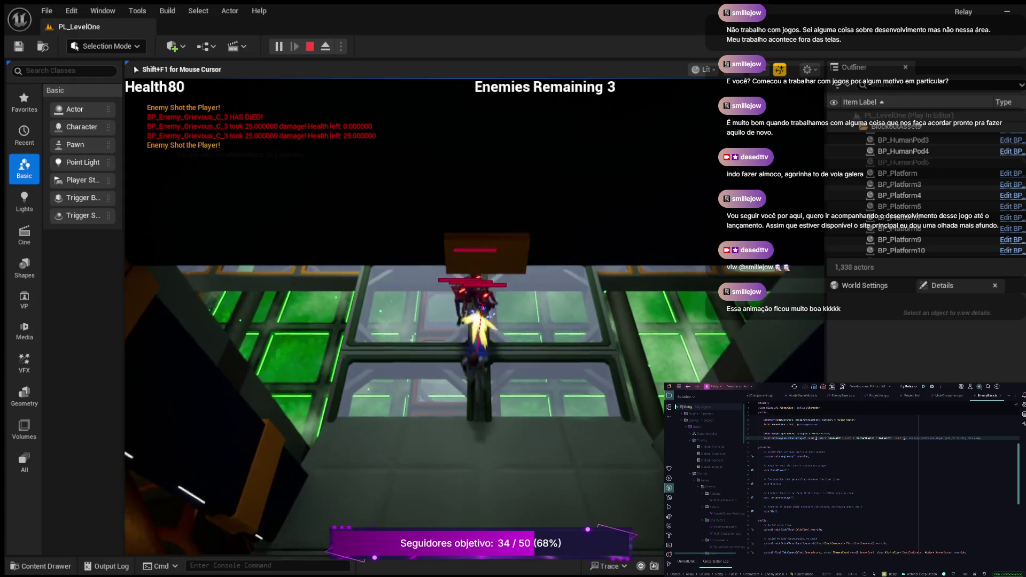
key("w")
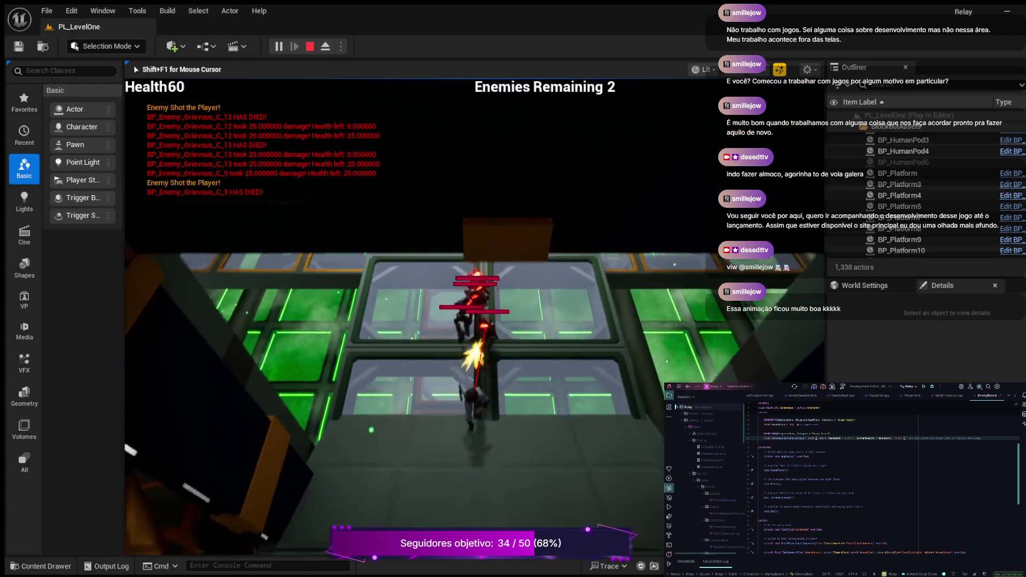
key("w")
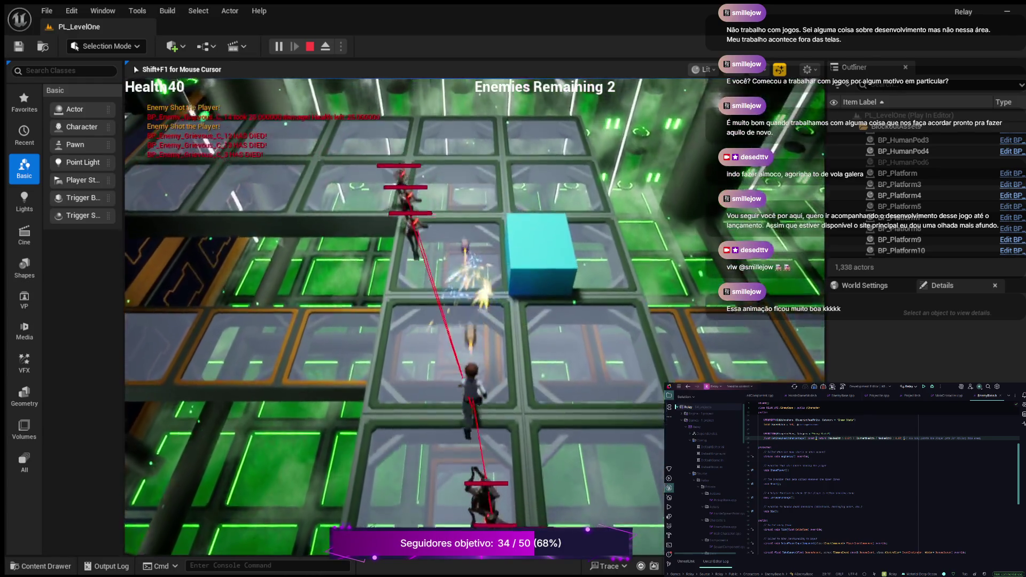
key("w")
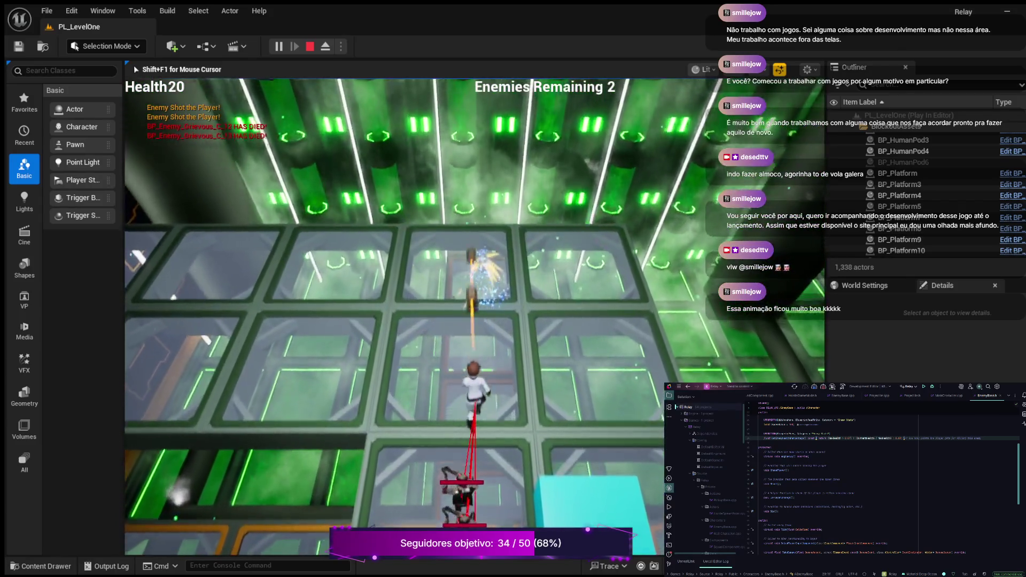
key("d")
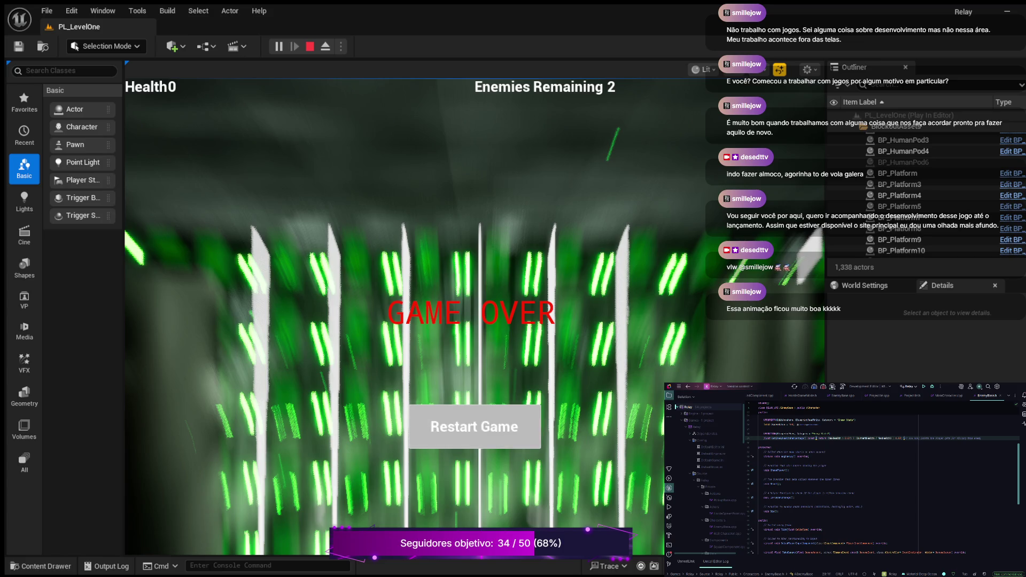
left_click(475, 427)
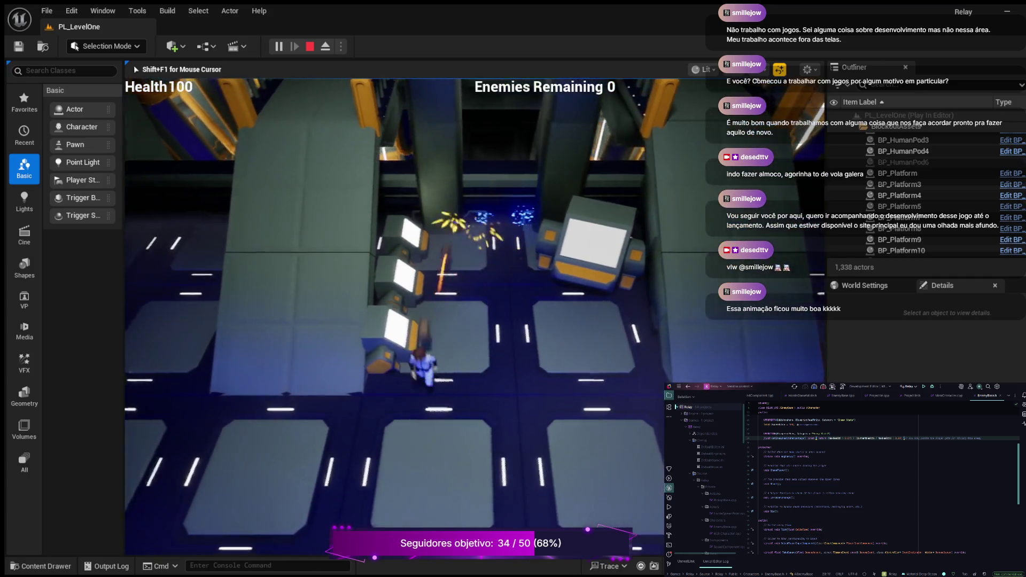
Run the character across the bridge and up the ramp onto the green glass platform.
key("w")
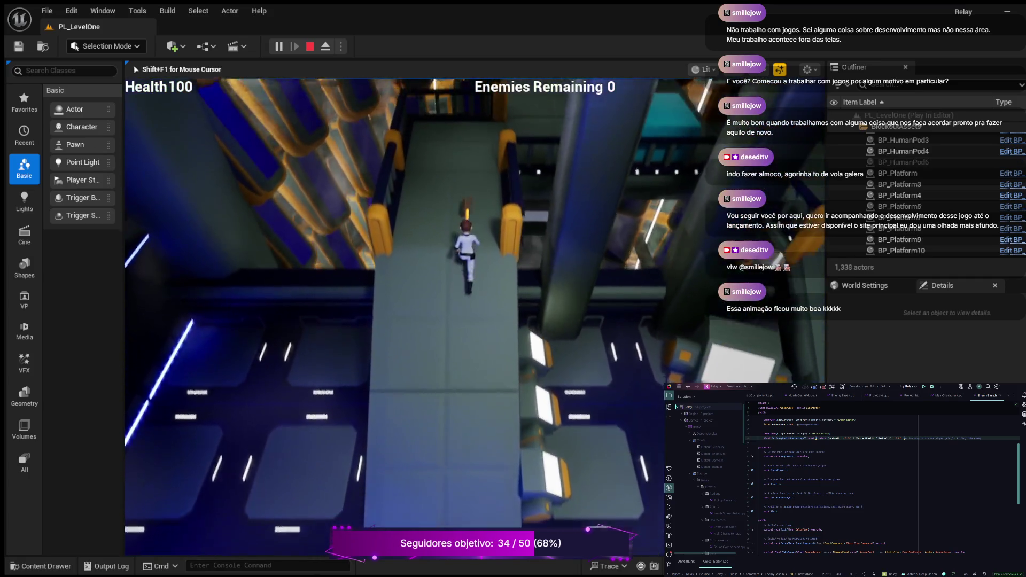
key("w")
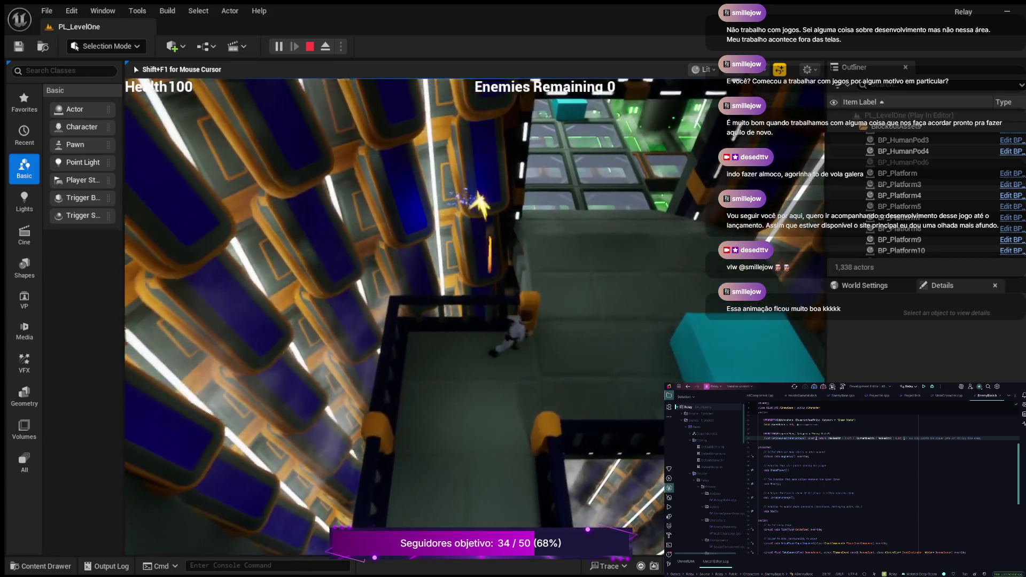
key("d")
key("w")
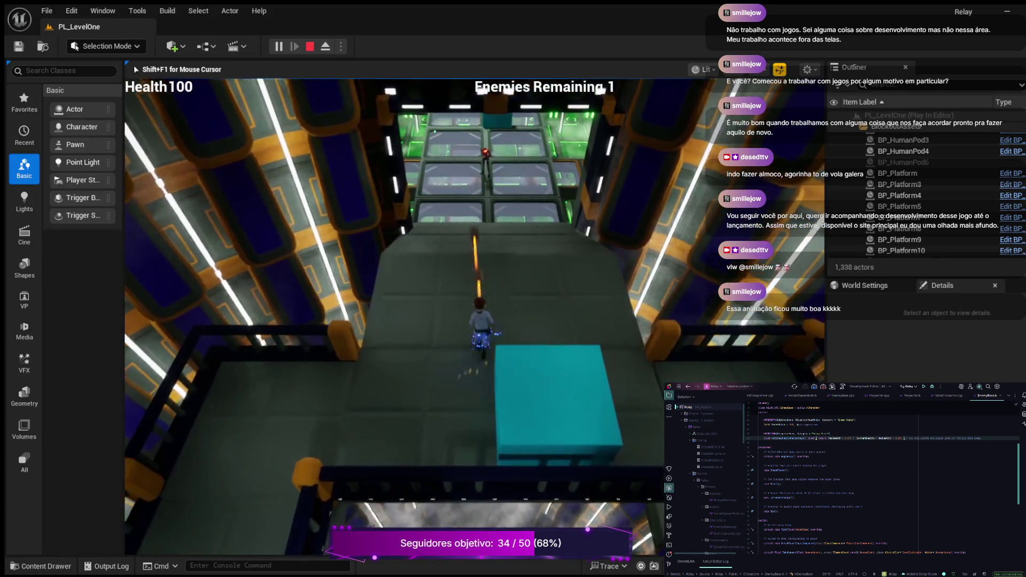
key("w")
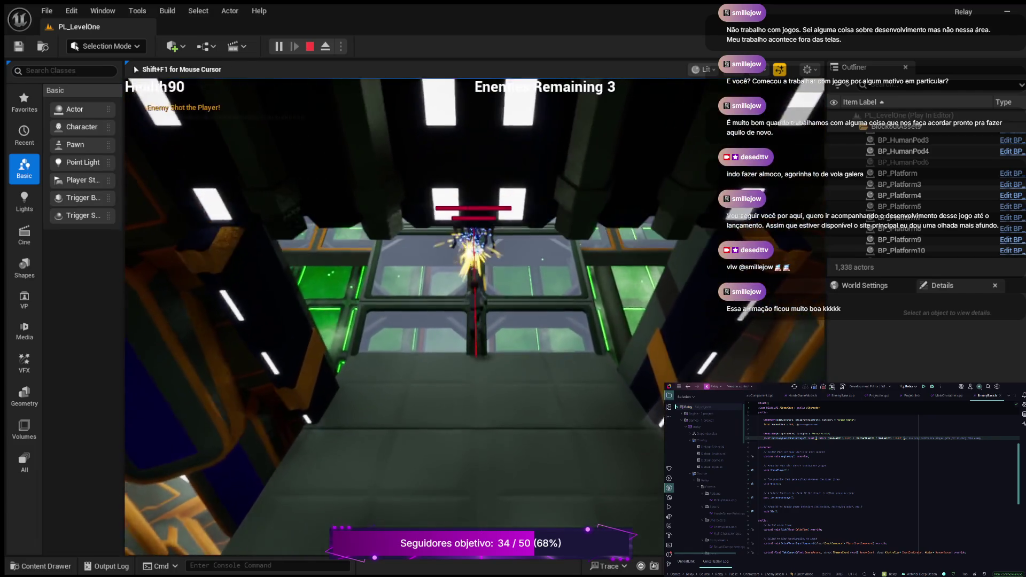
key("w")
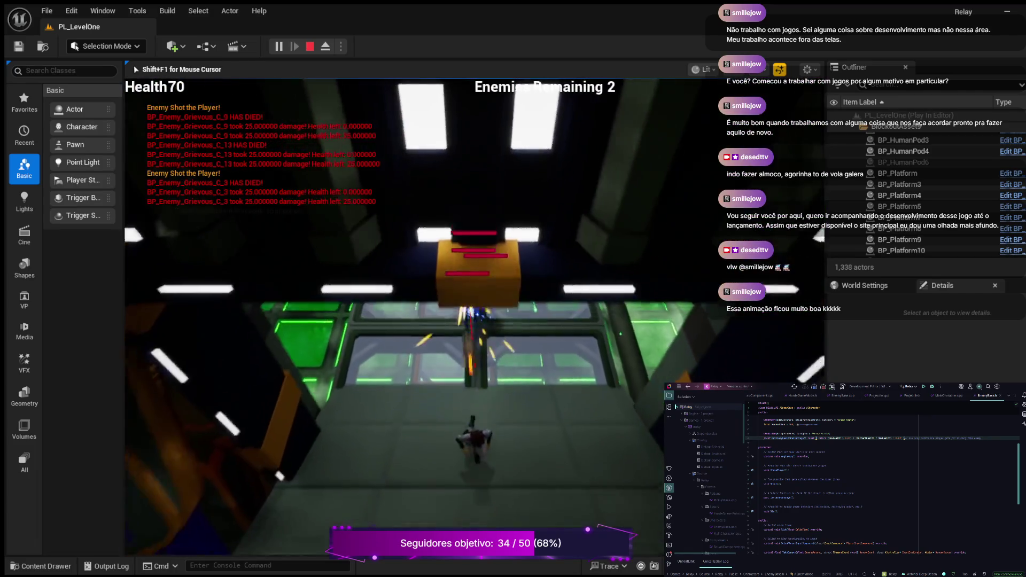
Fight through the corridor toward the last enemy until Game Over, then stop the session.
key("w")
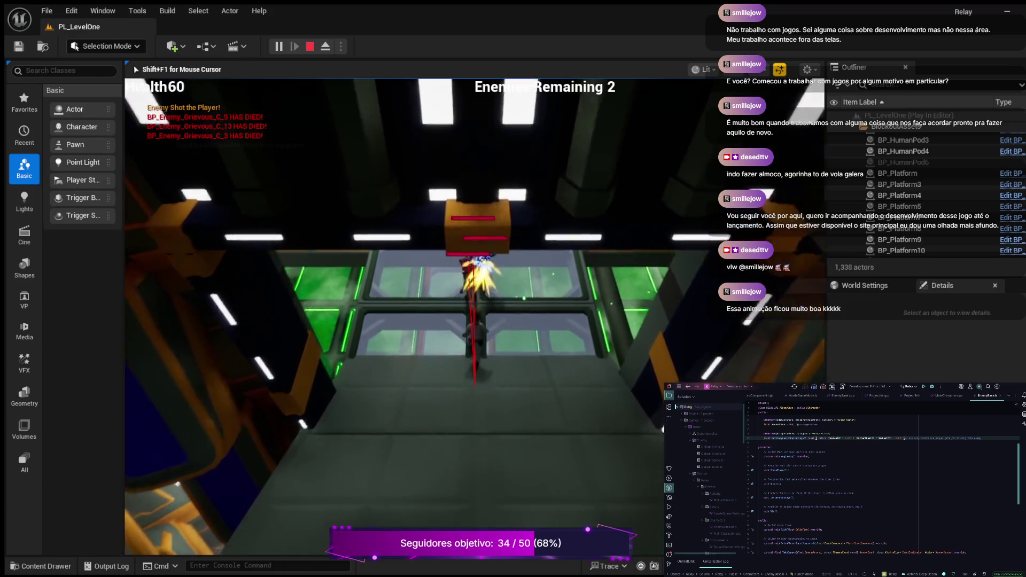
key("w")
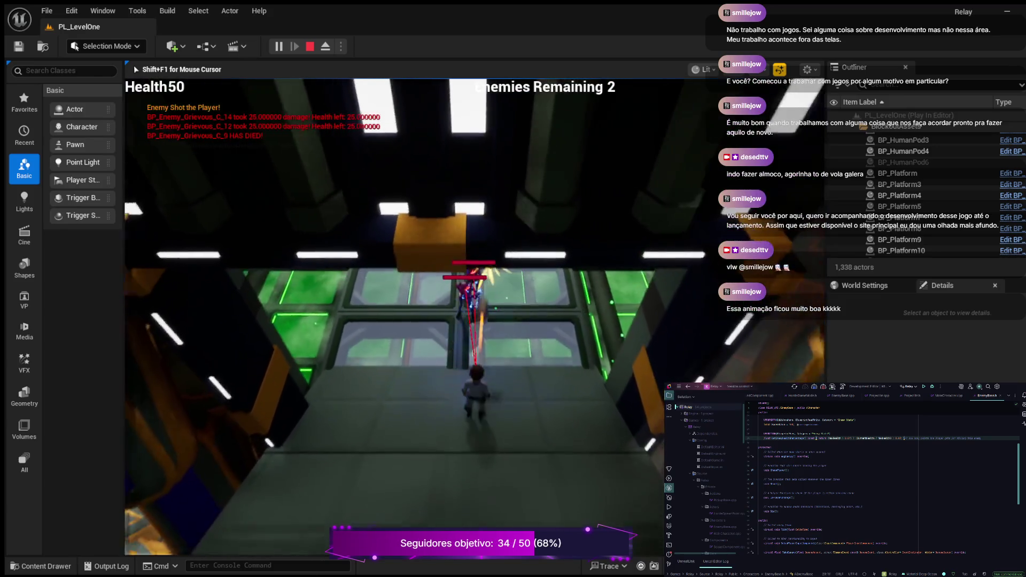
key("w")
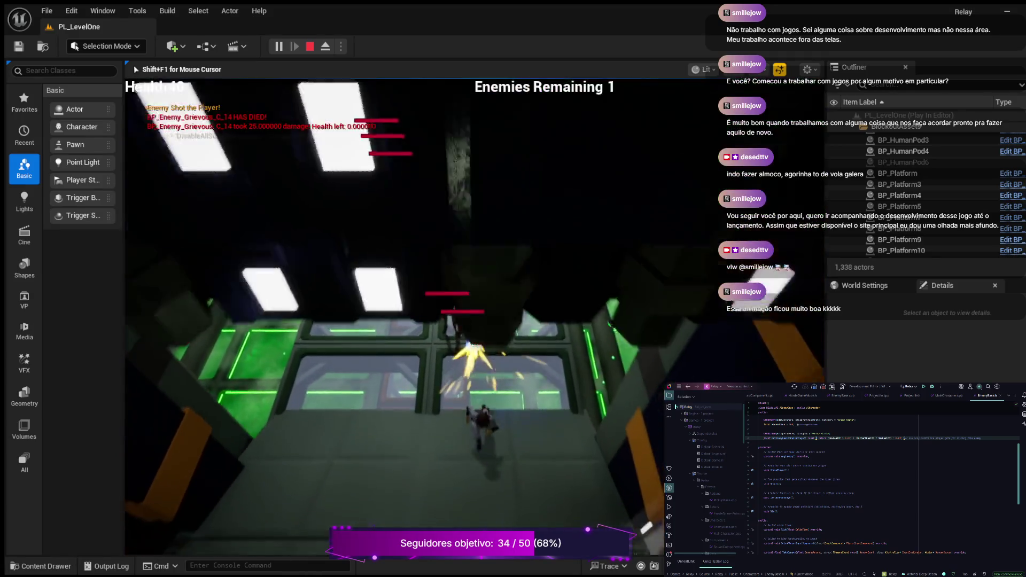
key("w")
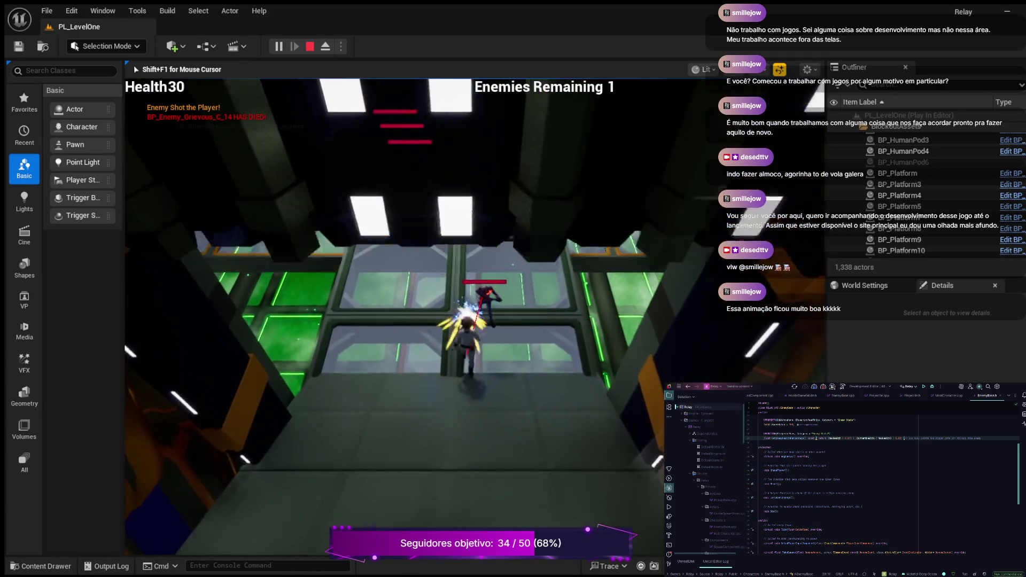
key("w")
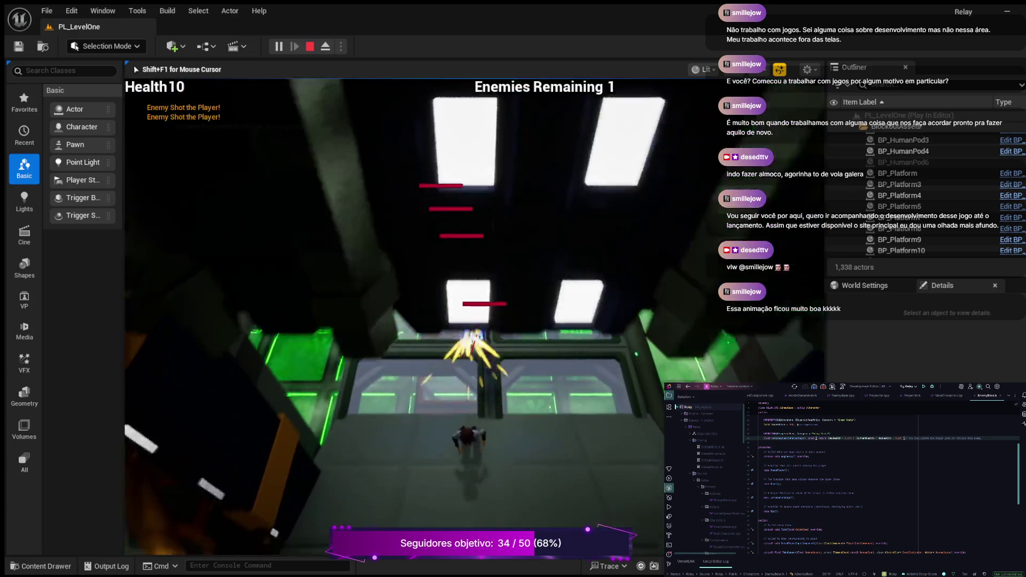
key("w")
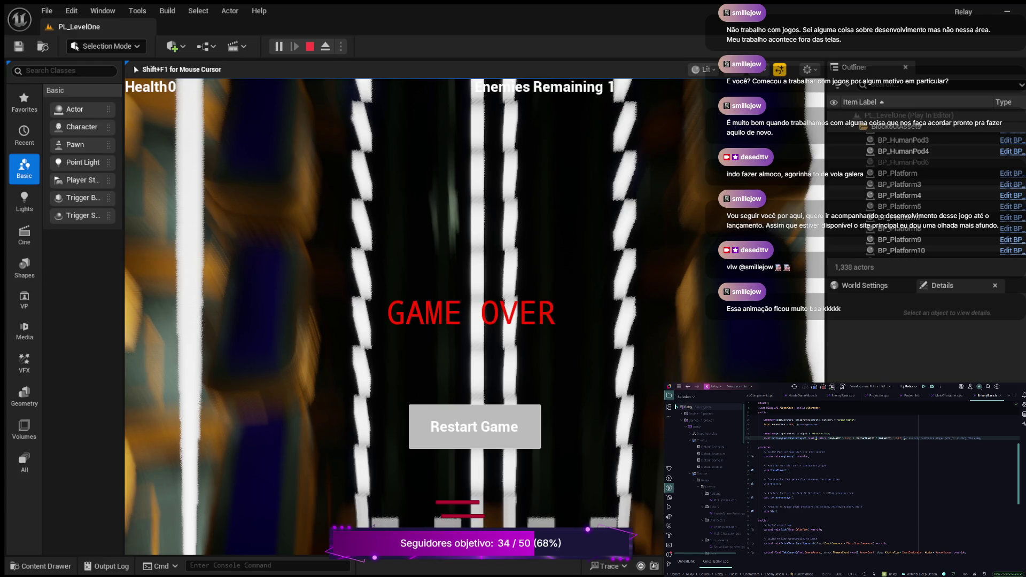
key("Escape")
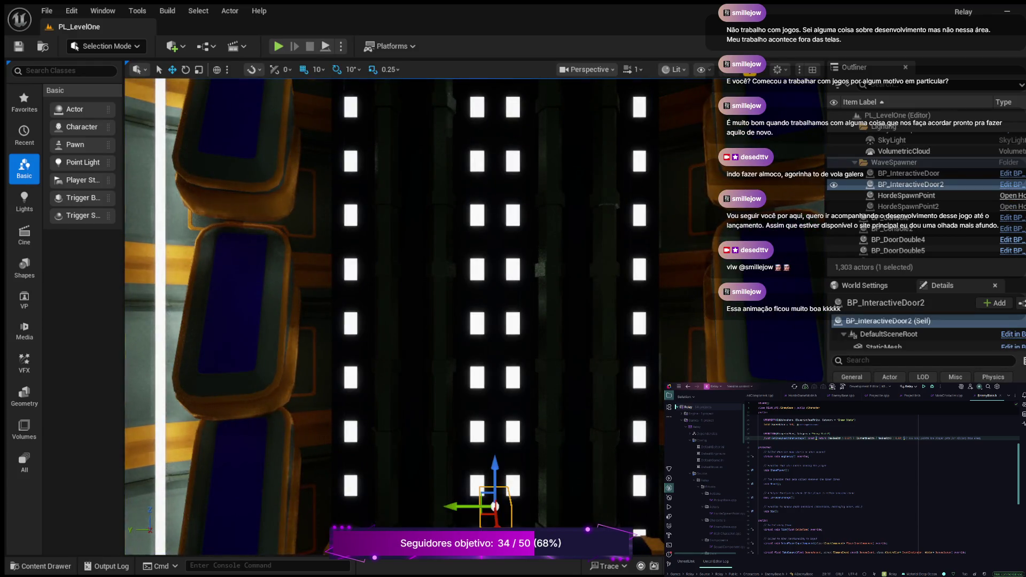
Open MainCharacter.cpp in Rider and scroll through its code.
scroll(882, 481, "up", 2)
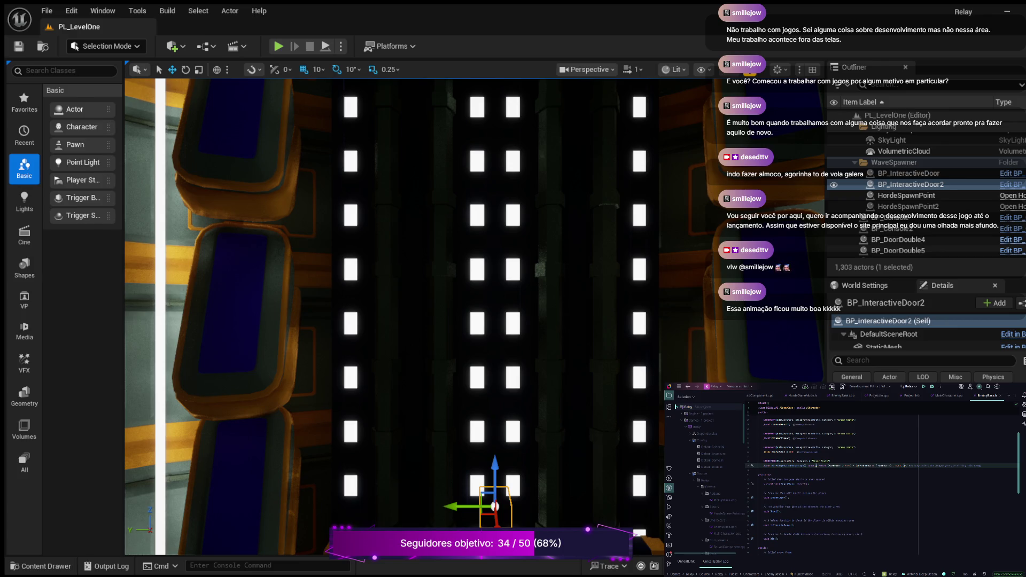
scroll(883, 481, "up", 2)
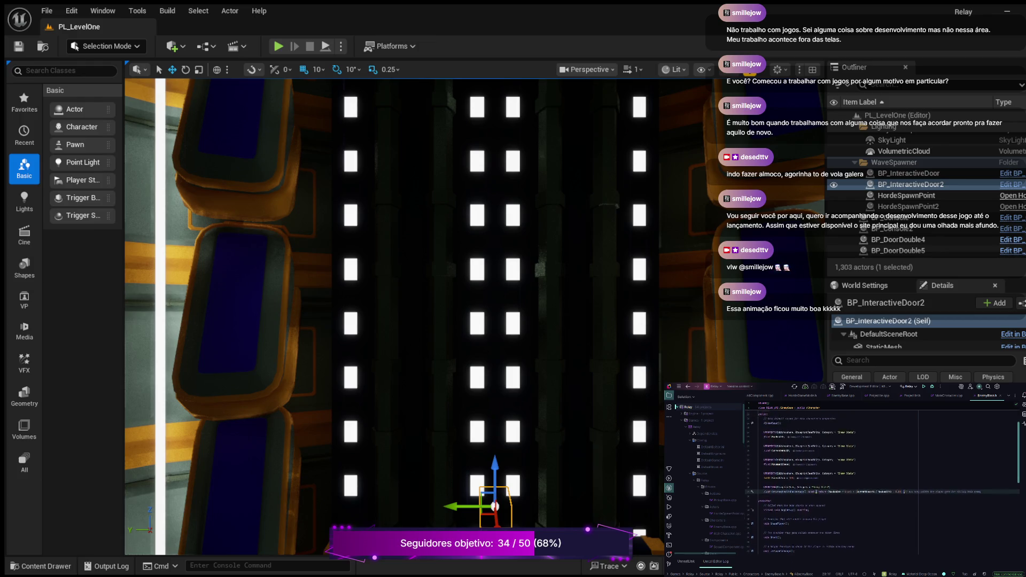
scroll(883, 481, "up", 3)
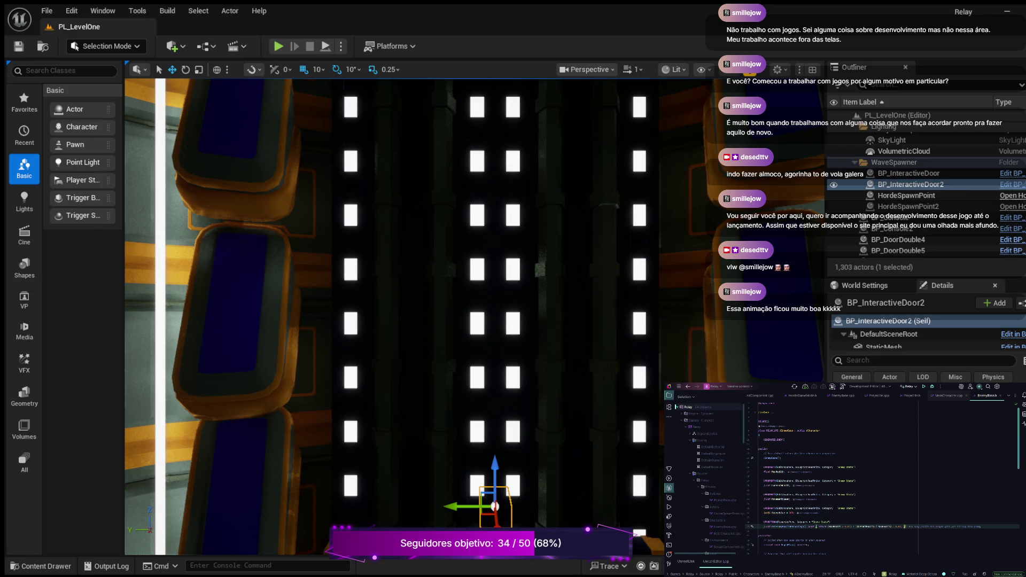
left_click(949, 396)
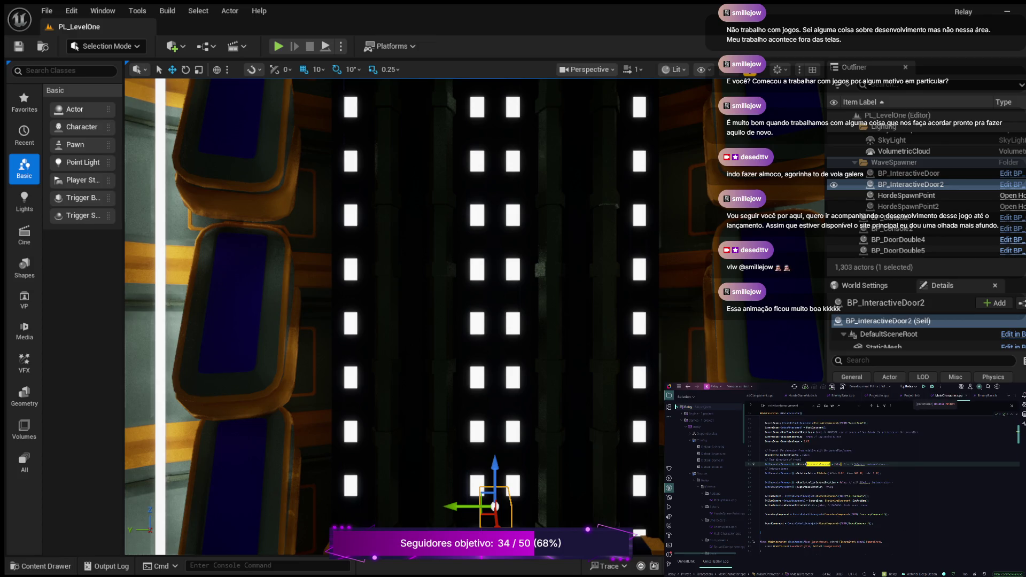
scroll(882, 481, "down", 5)
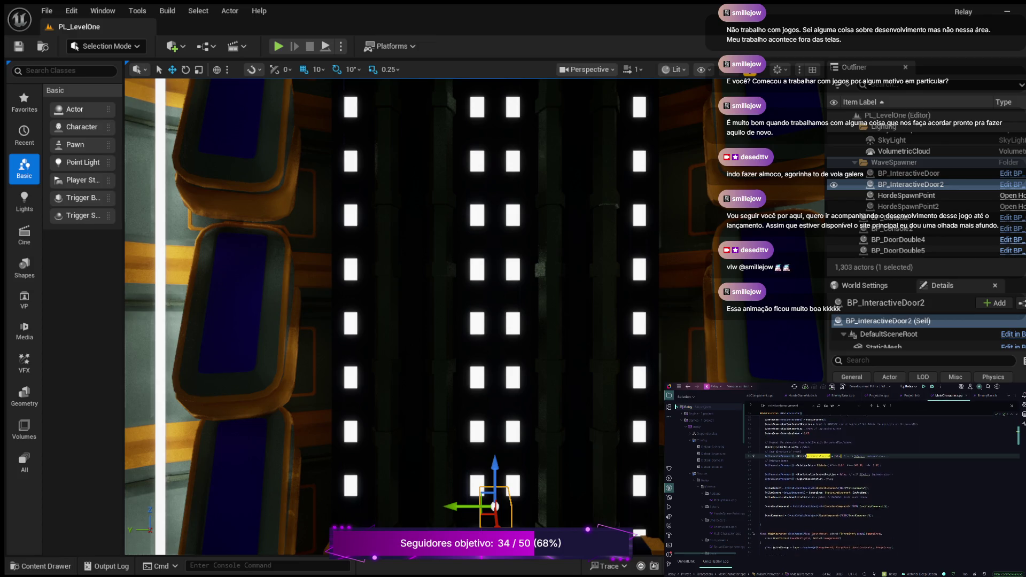
scroll(883, 481, "down", 5)
scroll(882, 481, "up", 2)
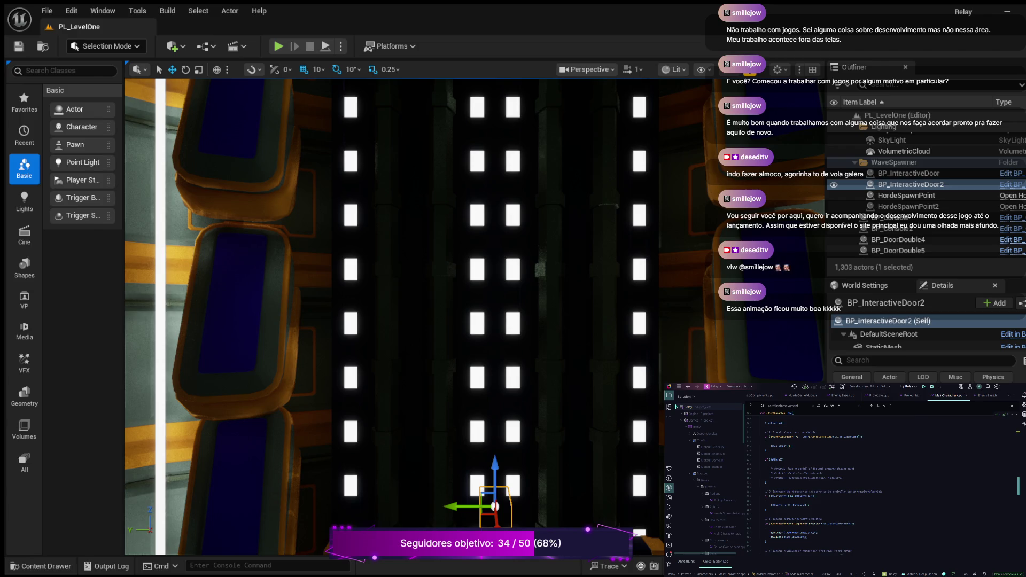
scroll(882, 481, "down", 3)
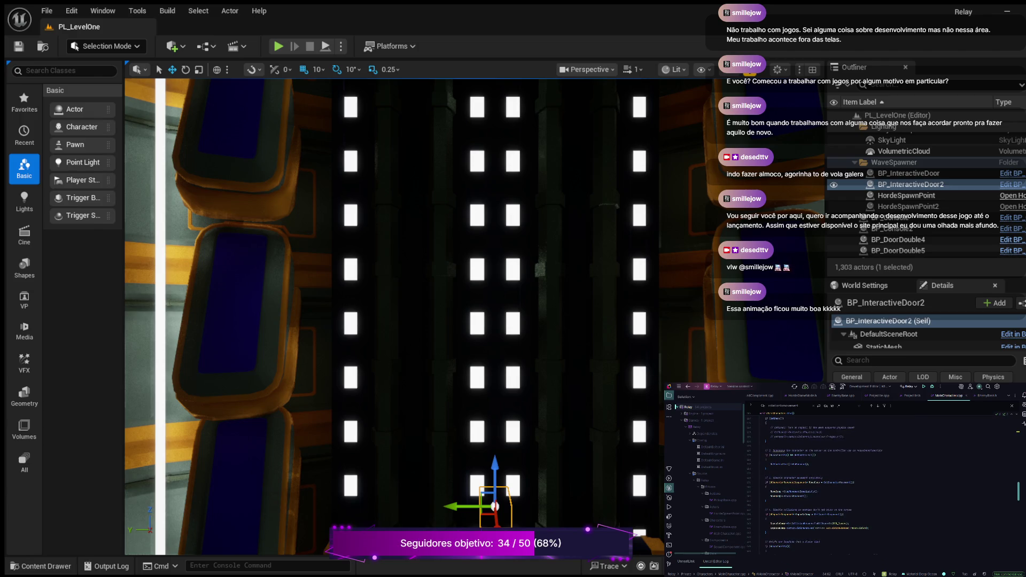
scroll(882, 482, "down", 3)
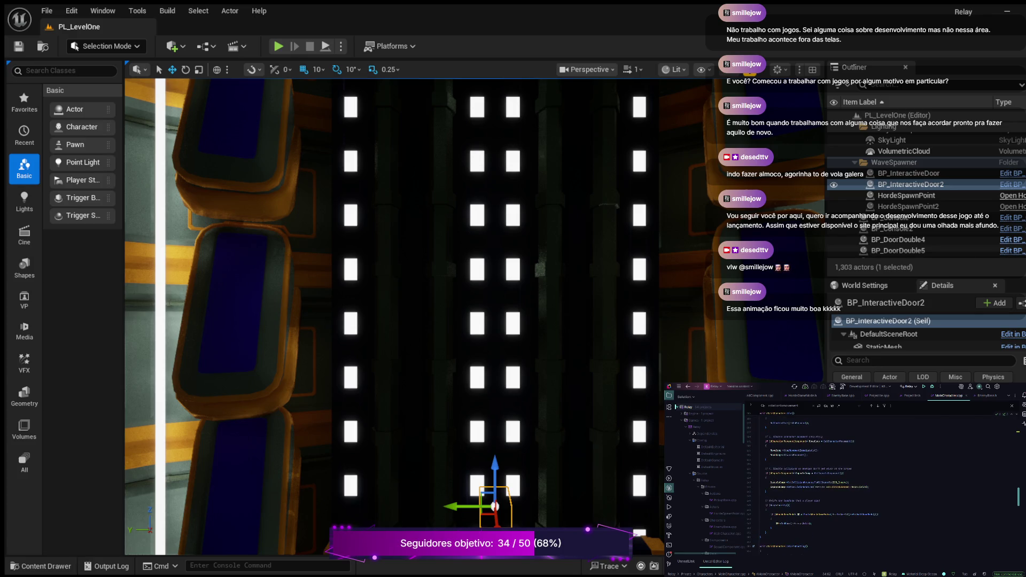
scroll(883, 482, "down", 5)
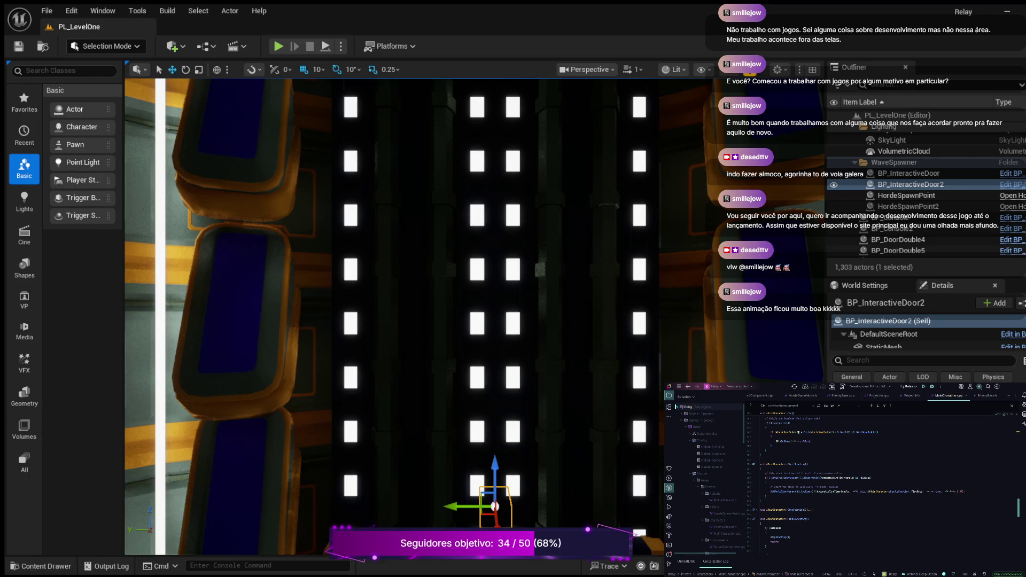
scroll(855, 481, "up", 10)
scroll(883, 482, "up", 5)
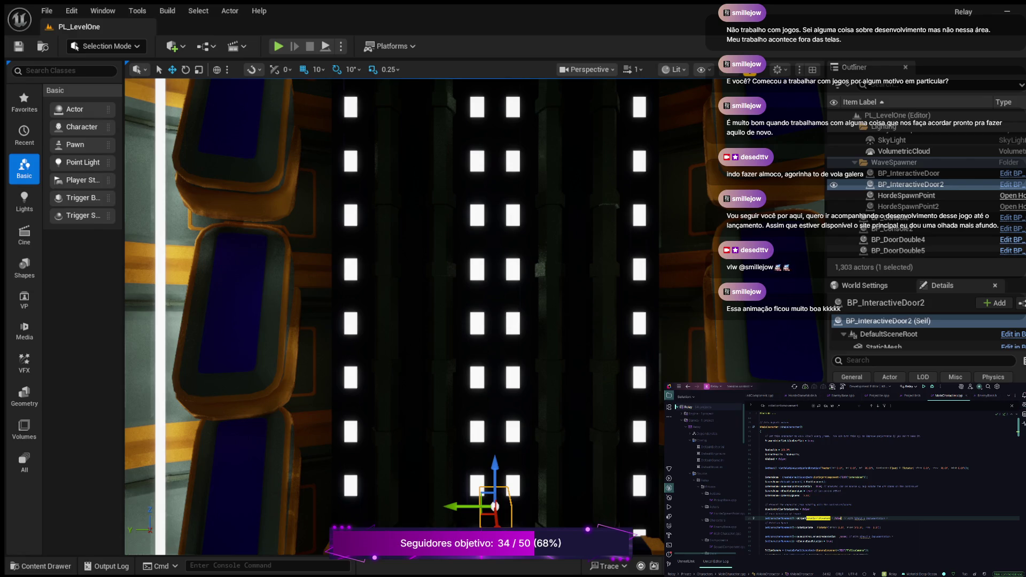
Clear the text search query and switch to the MainCharacter.h header.
key("ctrl+a")
key("BackSpace")
scroll(882, 482, "down", 3)
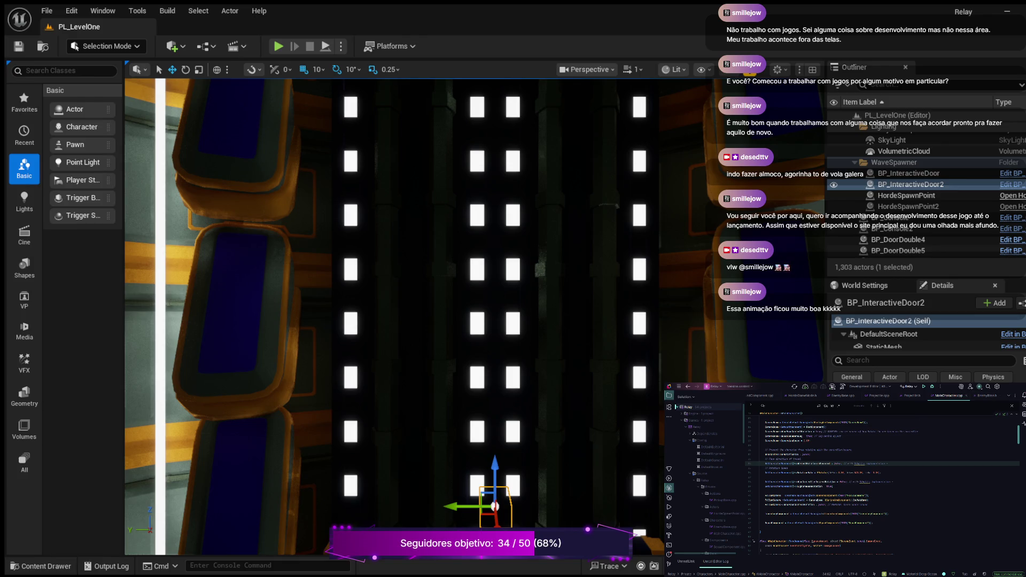
key("ctrl+b")
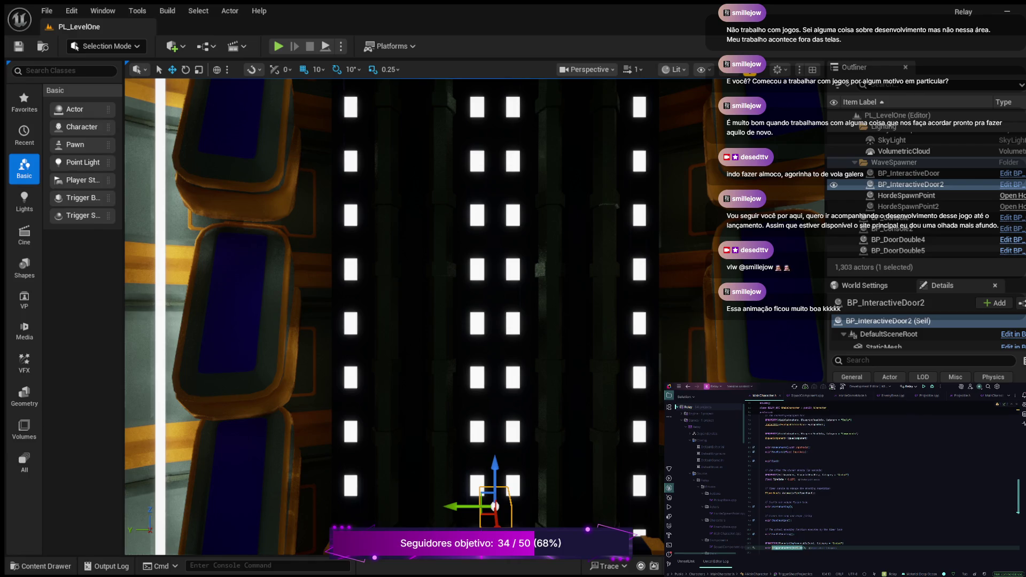
left_click(801, 479)
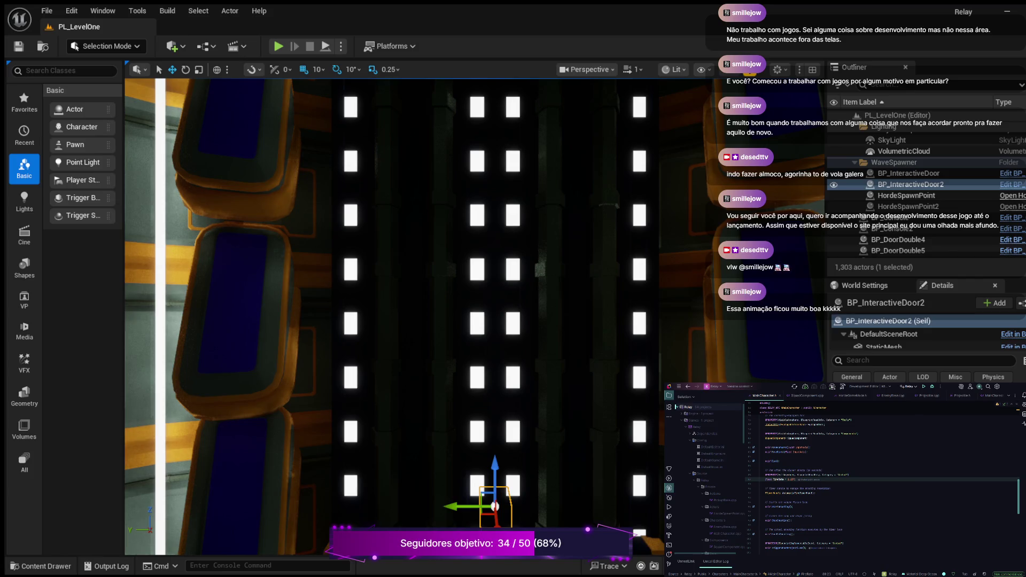
Start a playtest and run the character across the floor onto the long bridge.
left_click(278, 46)
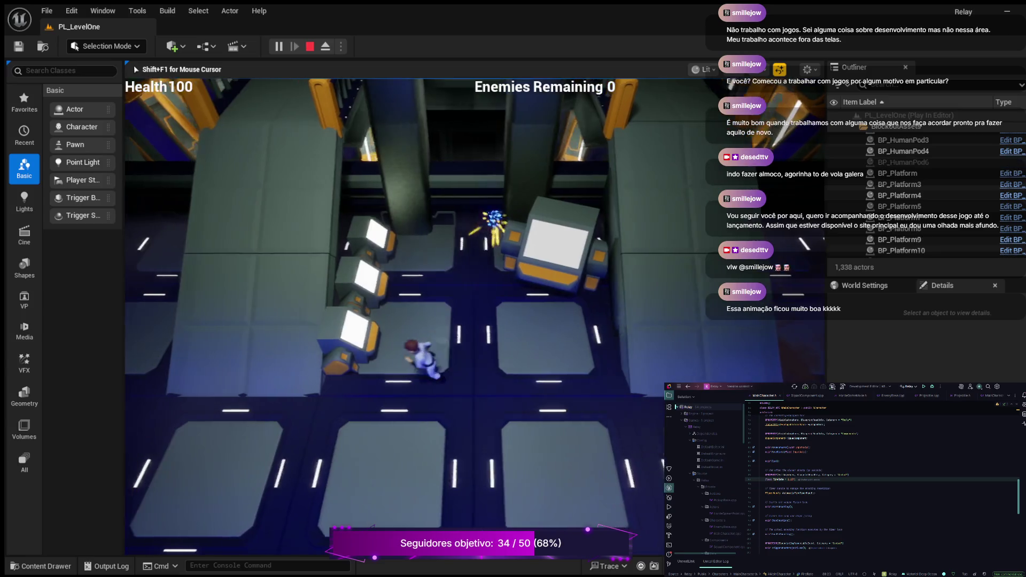
key("d")
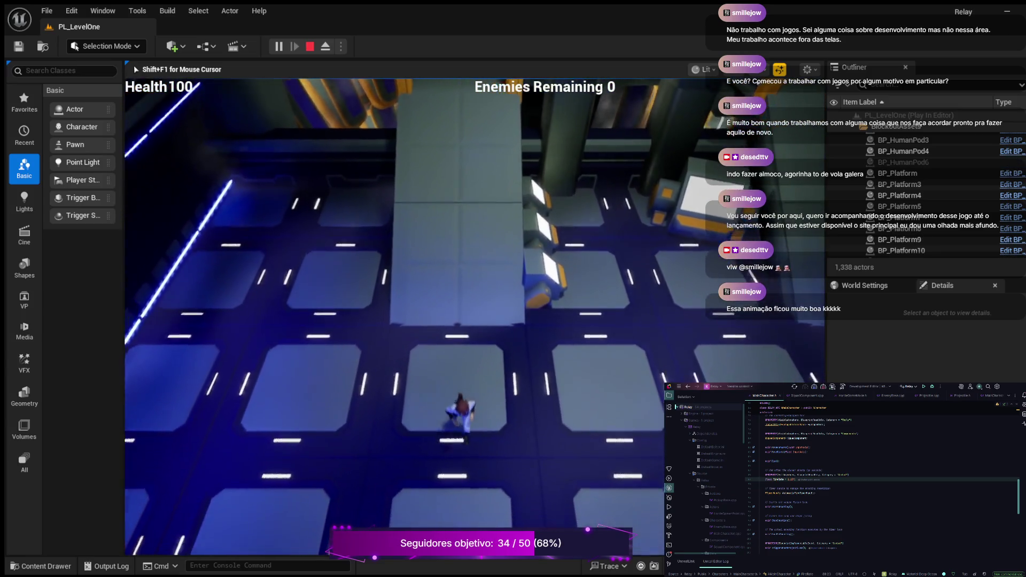
key("a")
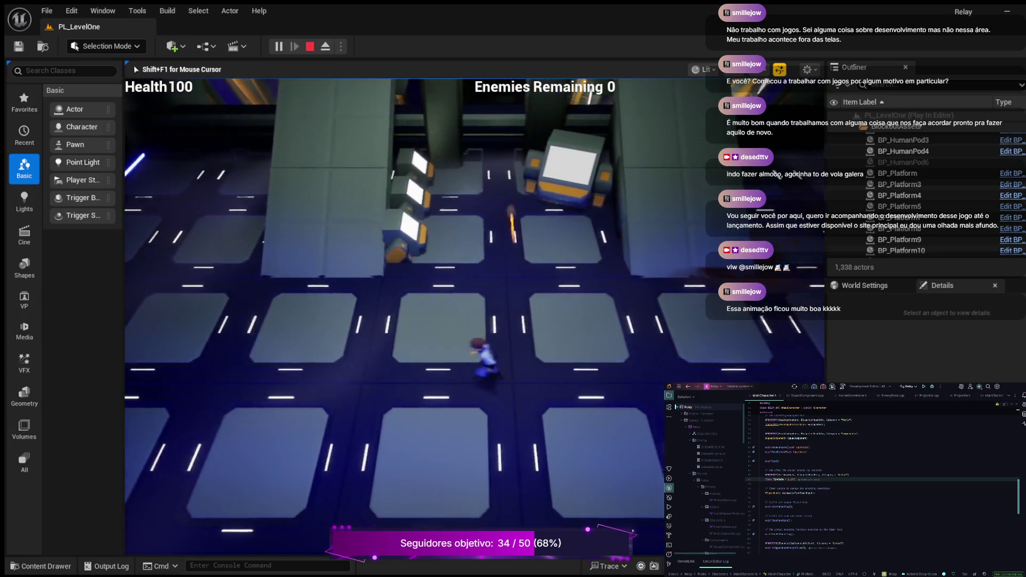
key("w")
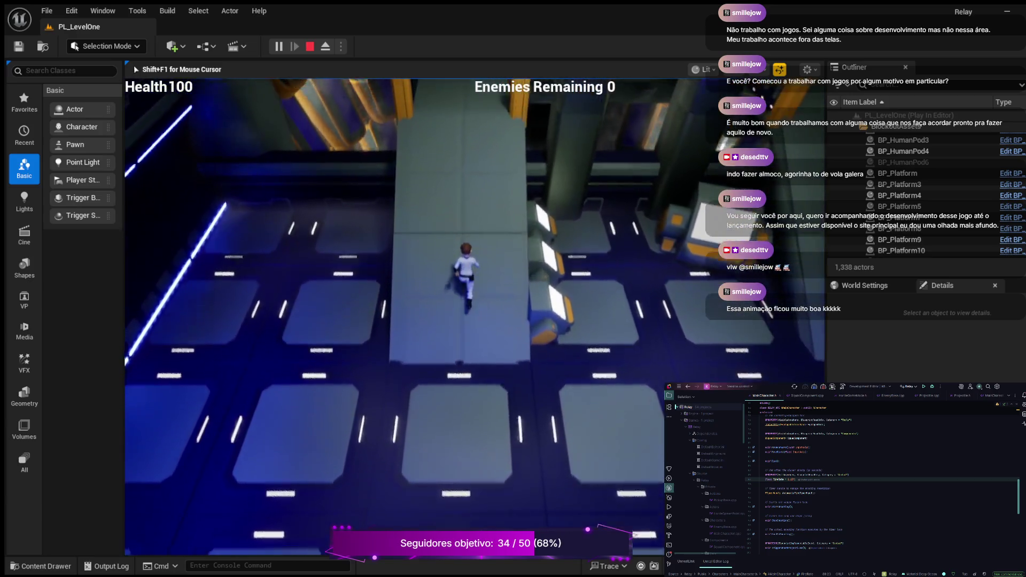
key("w")
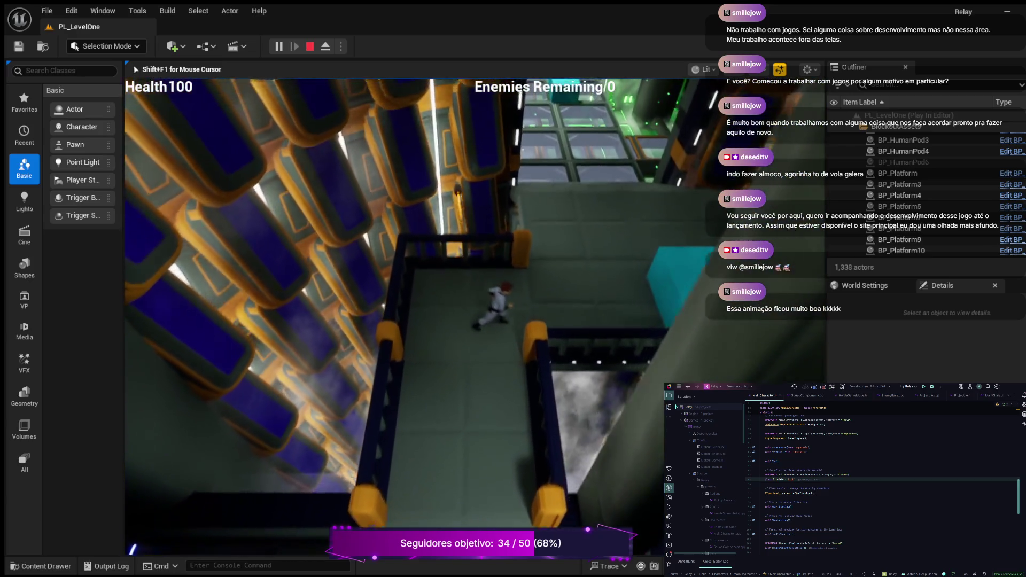
key("w")
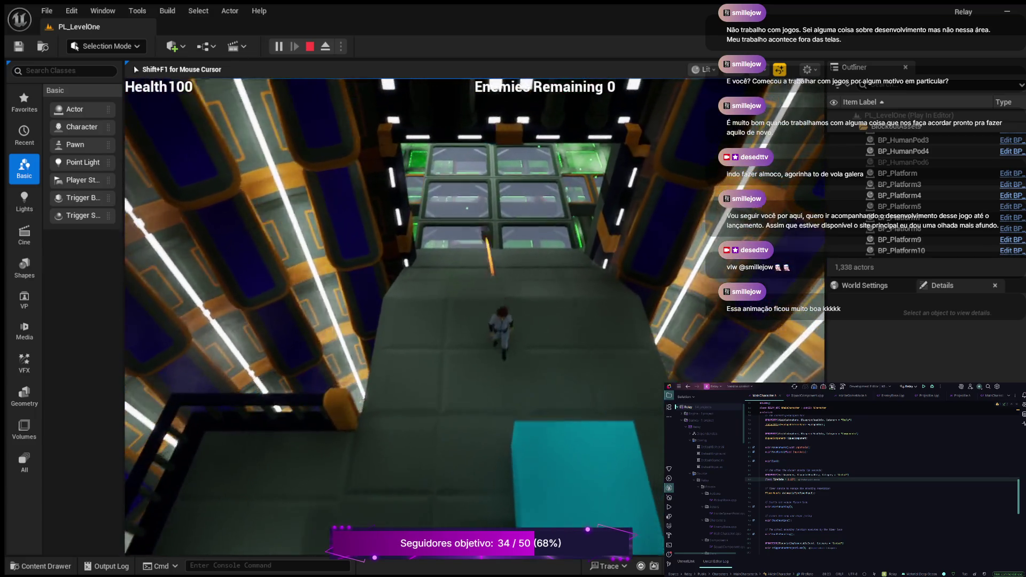
Advance into the green room, fight until Game Over, and stop the session.
key("w")
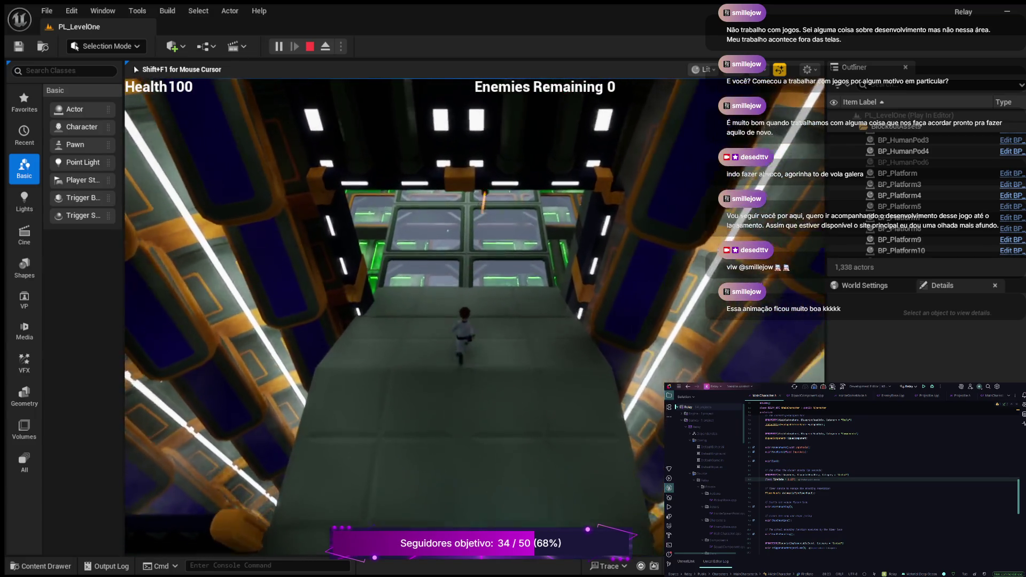
key("w")
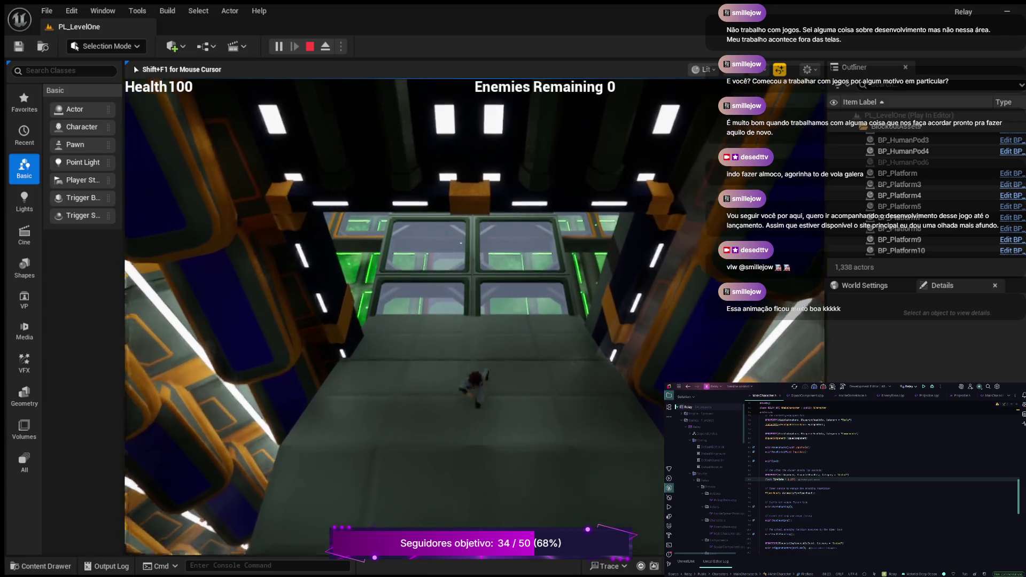
key("s")
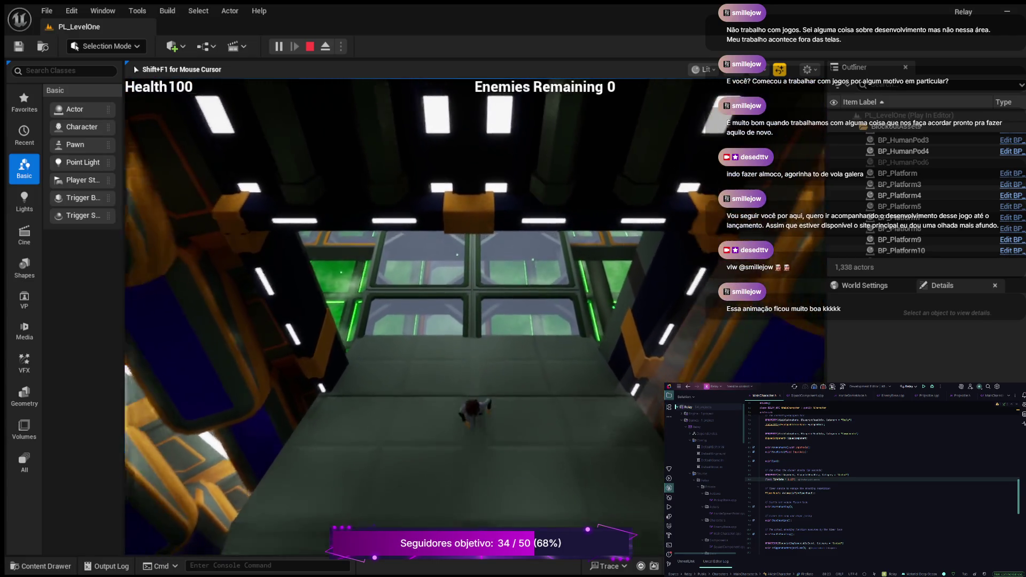
key("w")
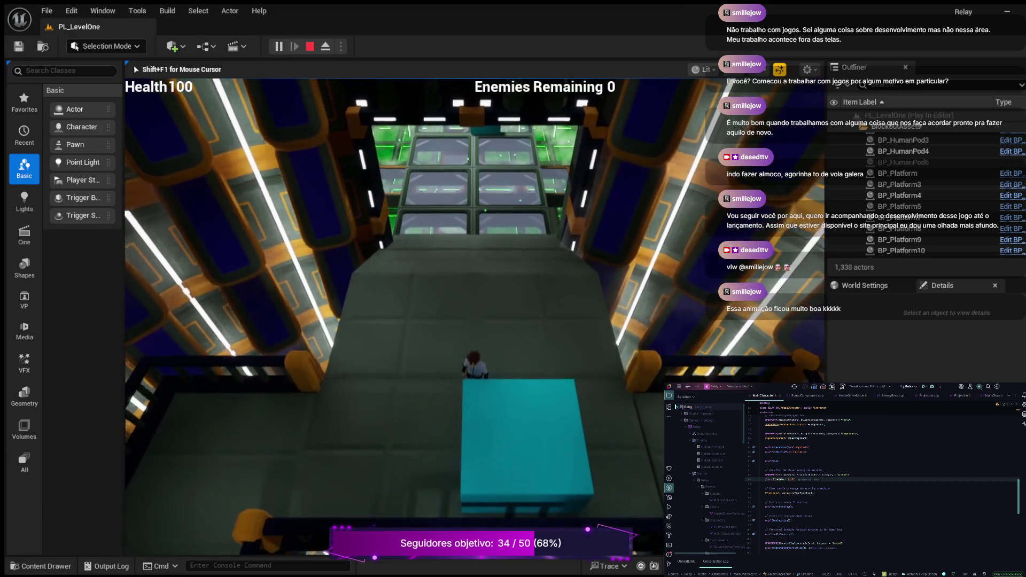
key("w")
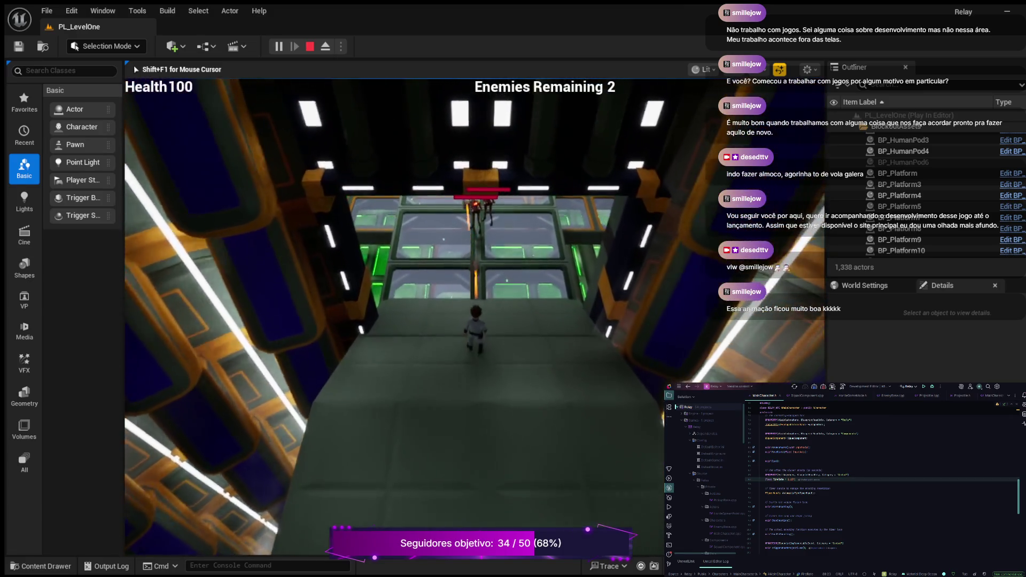
key("w")
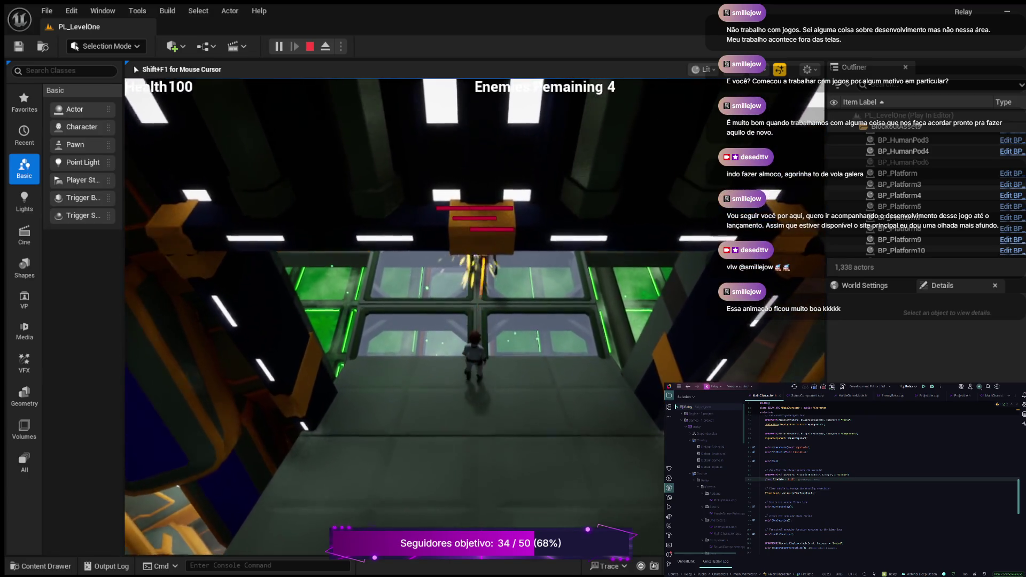
key("w")
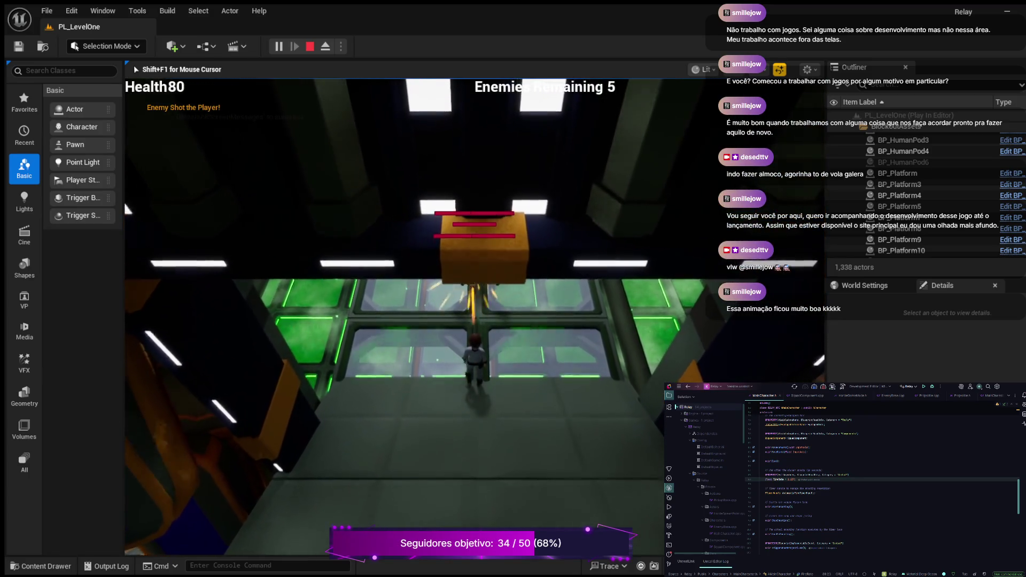
key("w")
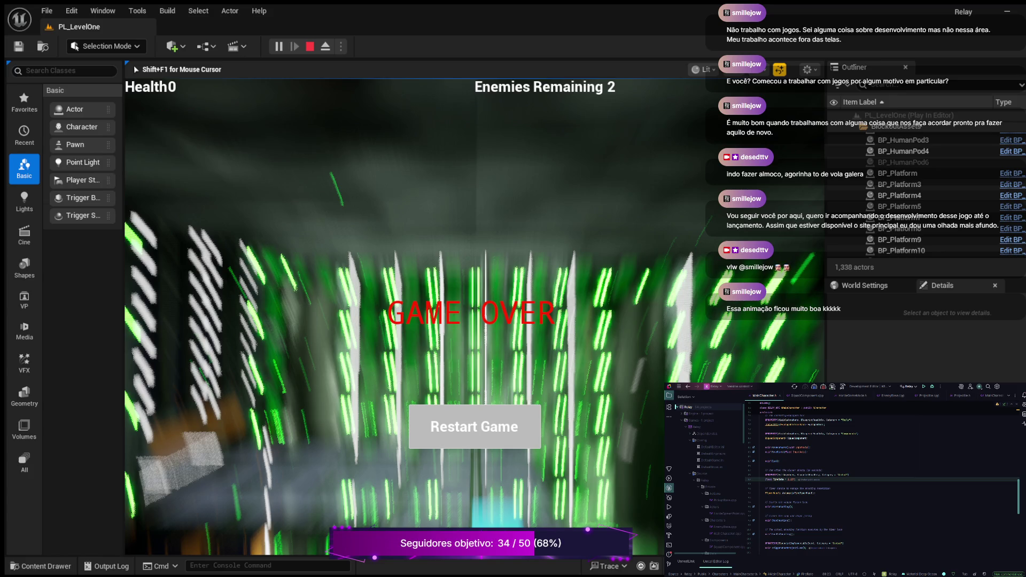
key("Escape")
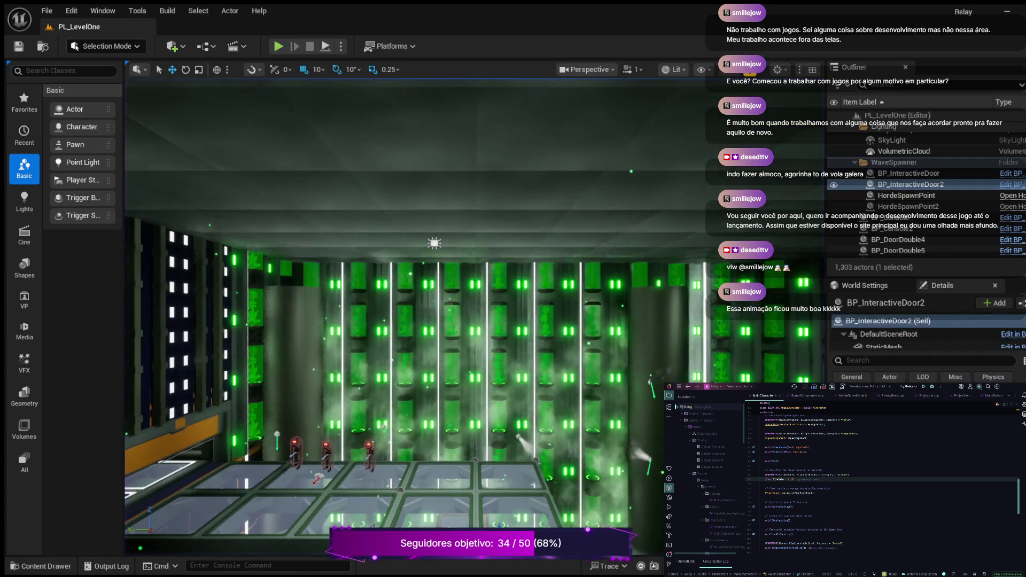
Check the TimeRate lines in Rider, then select BP_Enemy_Grievous9 in the green room.
left_click(760, 483)
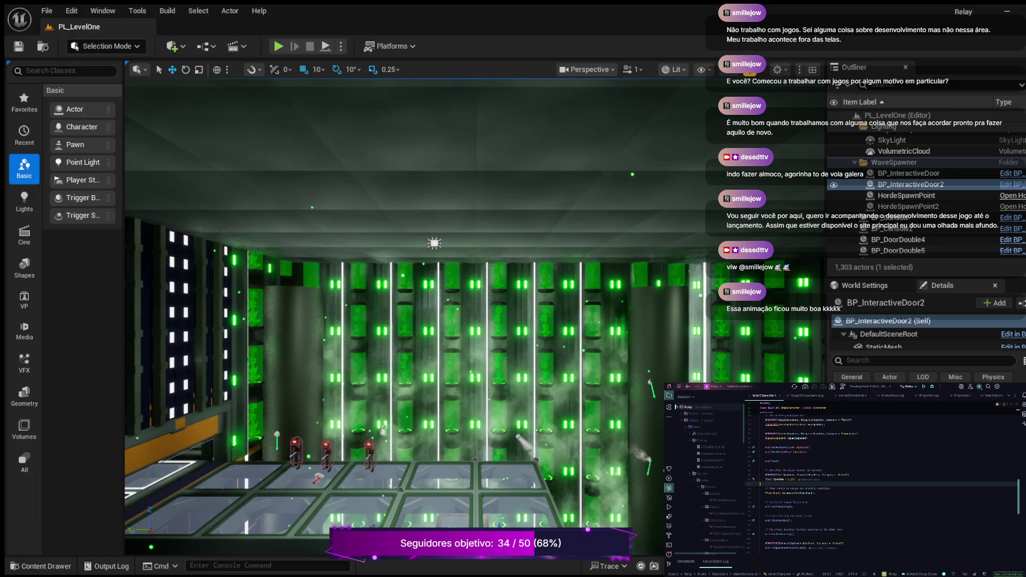
left_click(792, 480)
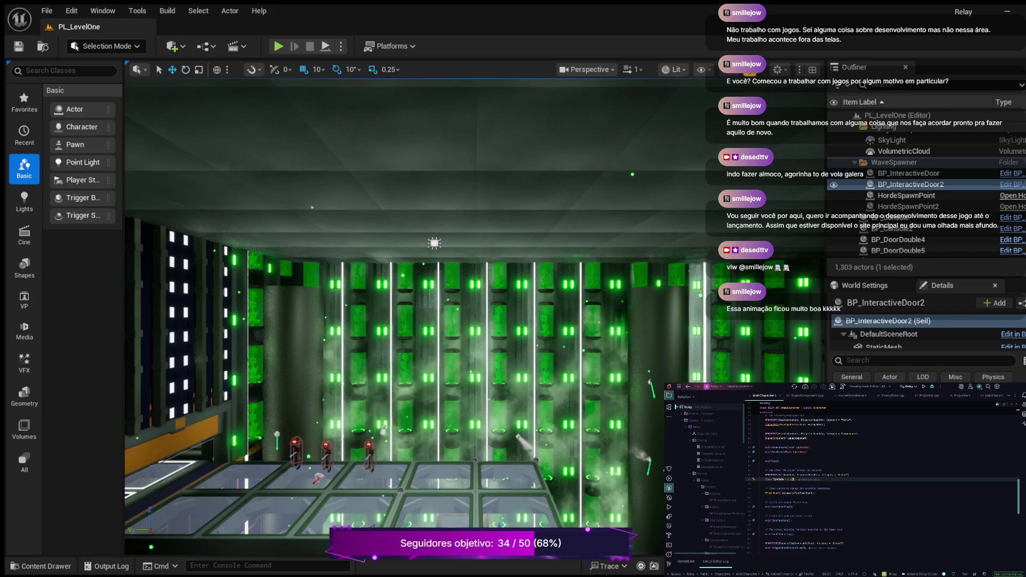
left_click(850, 475)
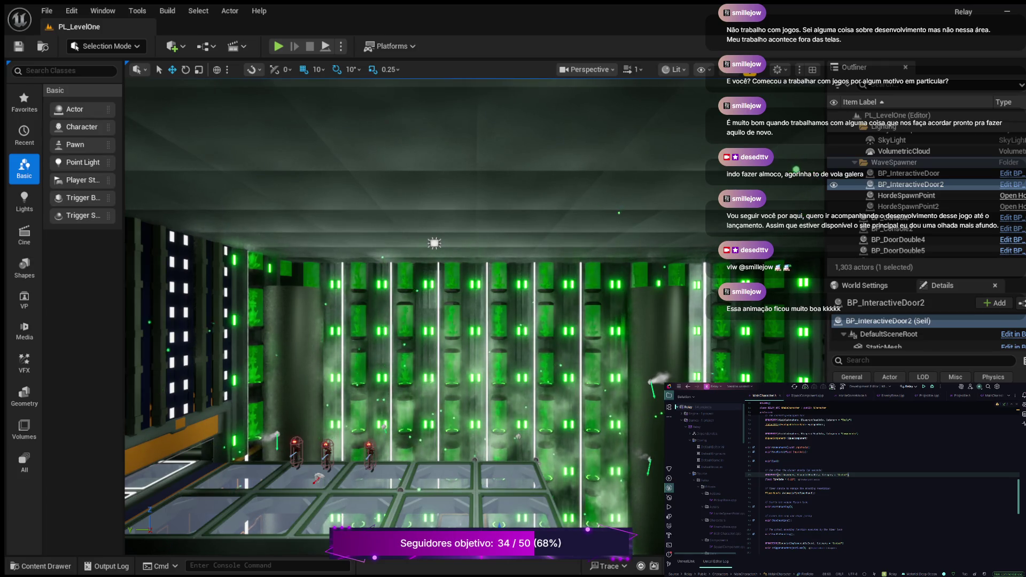
left_click(327, 451)
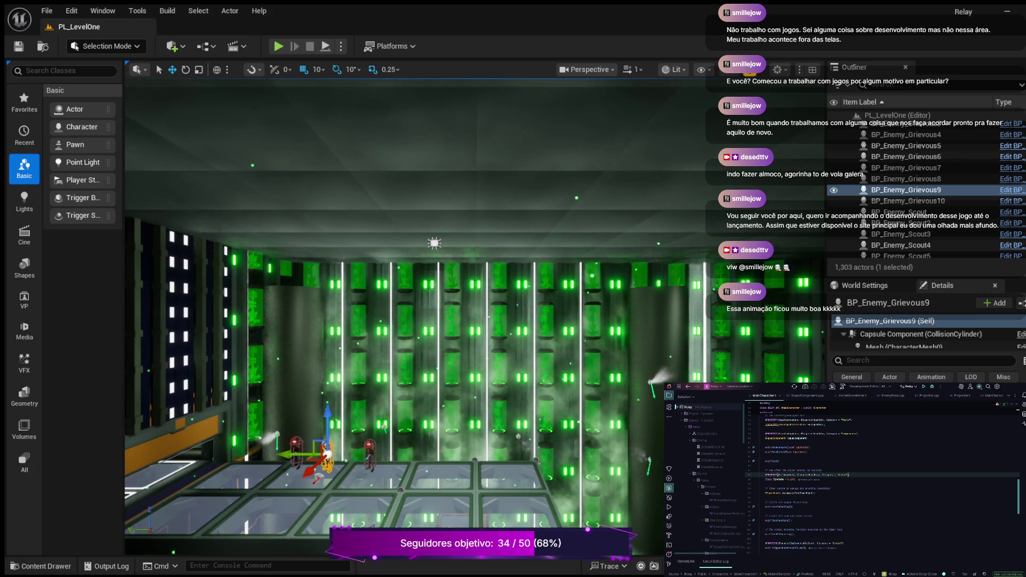
Start a new playtest from the game menu and run along the bridge toward the green area.
key("alt+p")
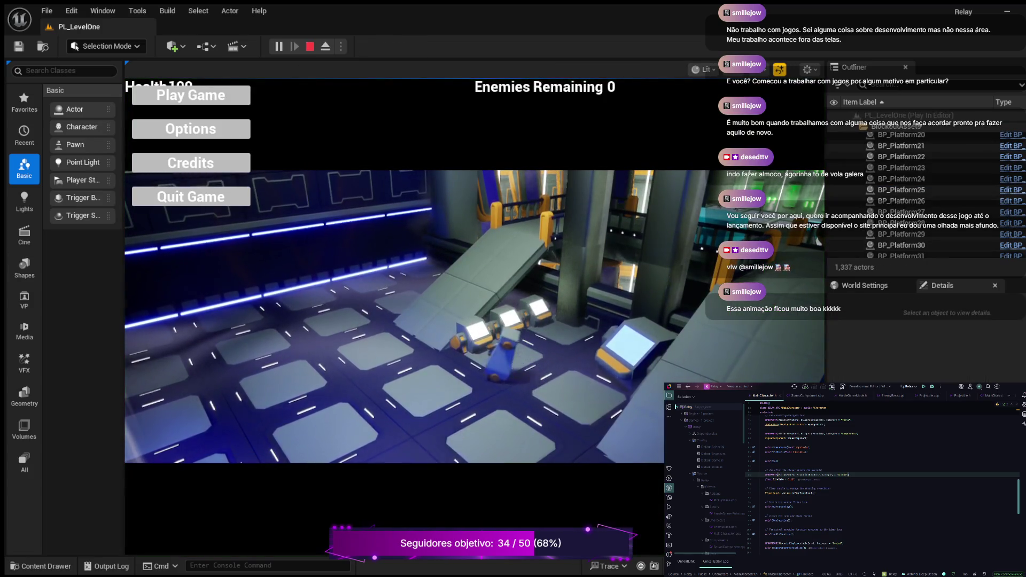
left_click(230, 99)
key("a")
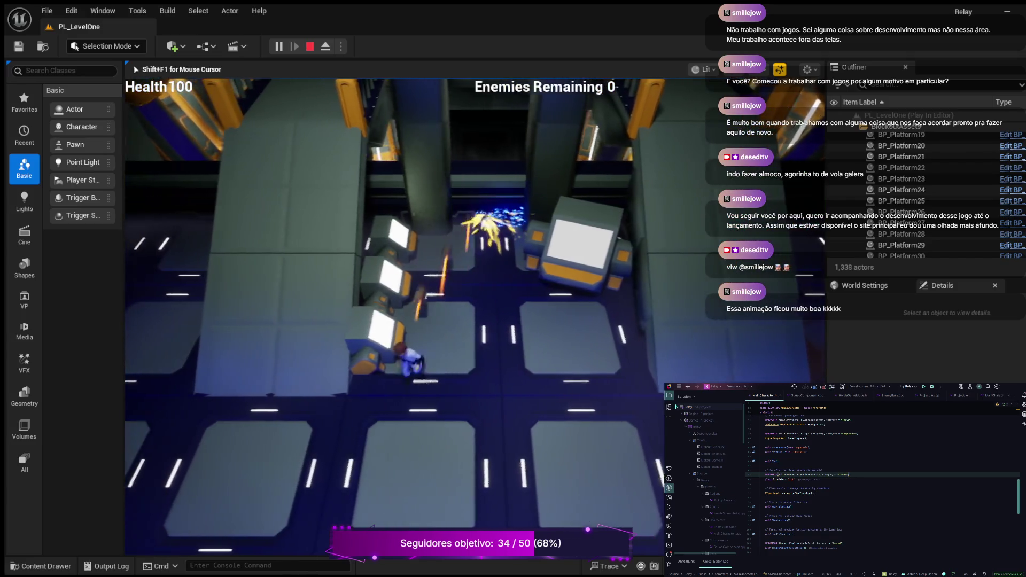
key("w")
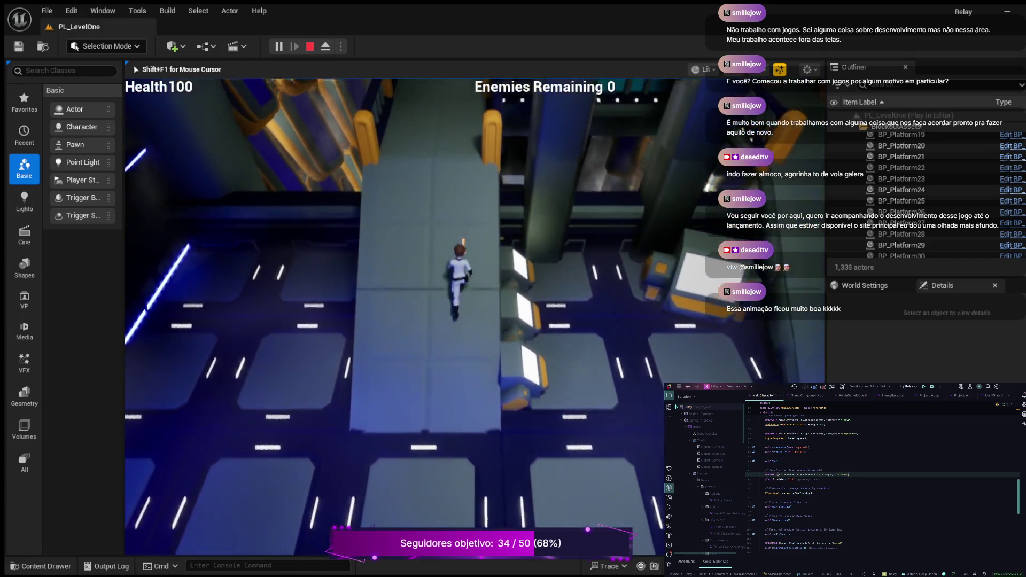
key("w")
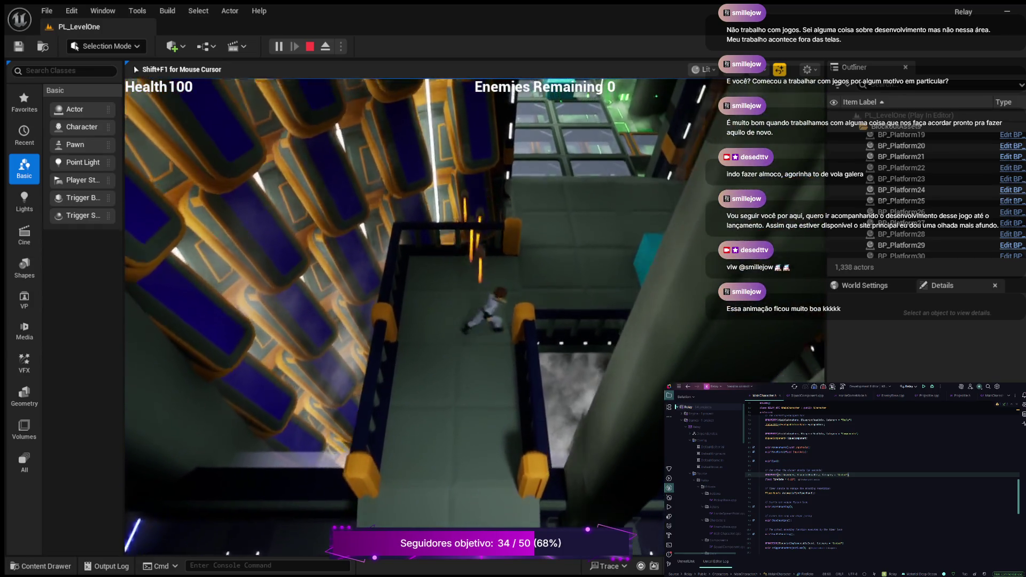
key("w")
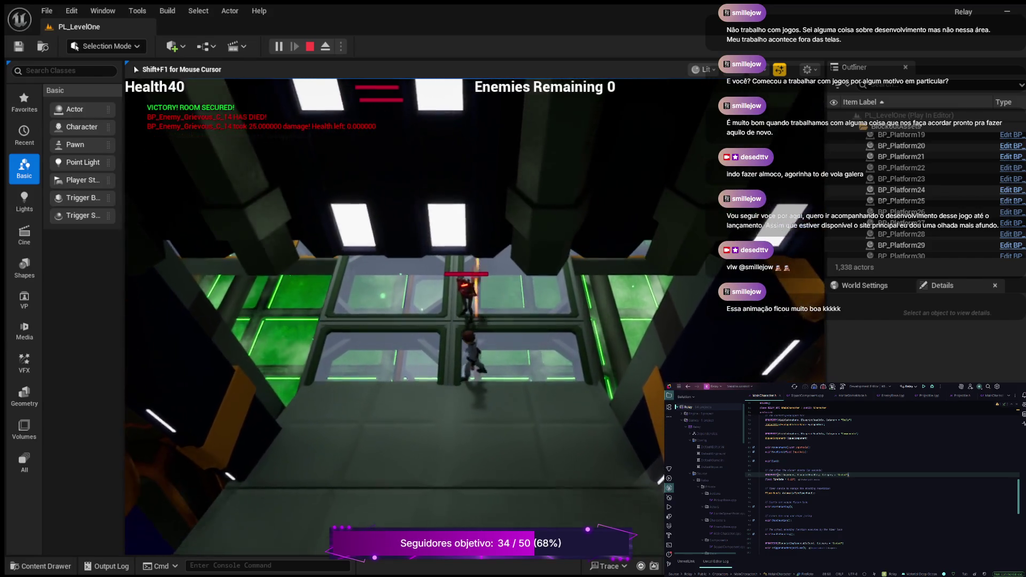
Push across the green grid fighting enemies until Game Over, then stop the session.
key("w")
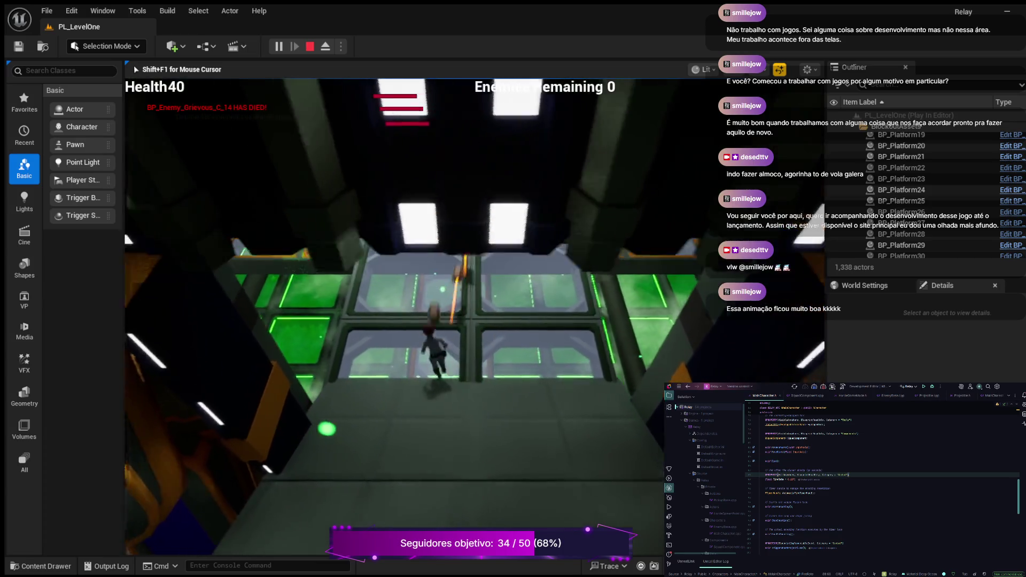
key("w")
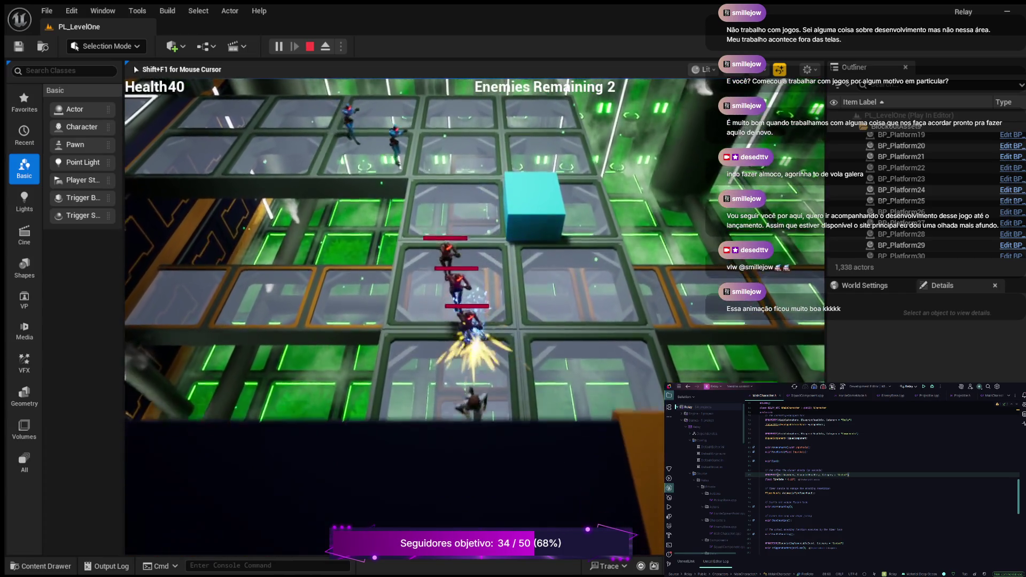
key("w")
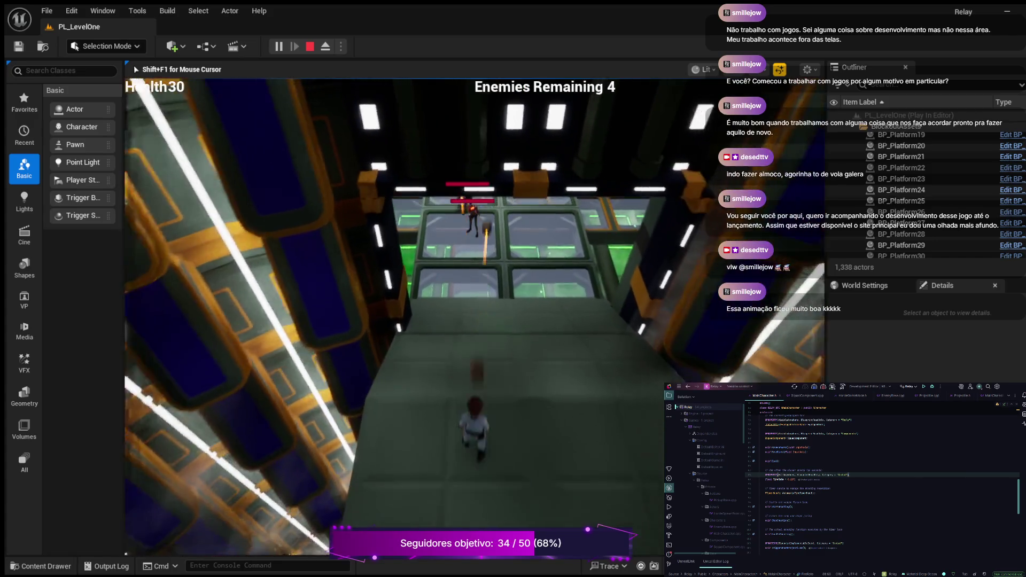
key("w")
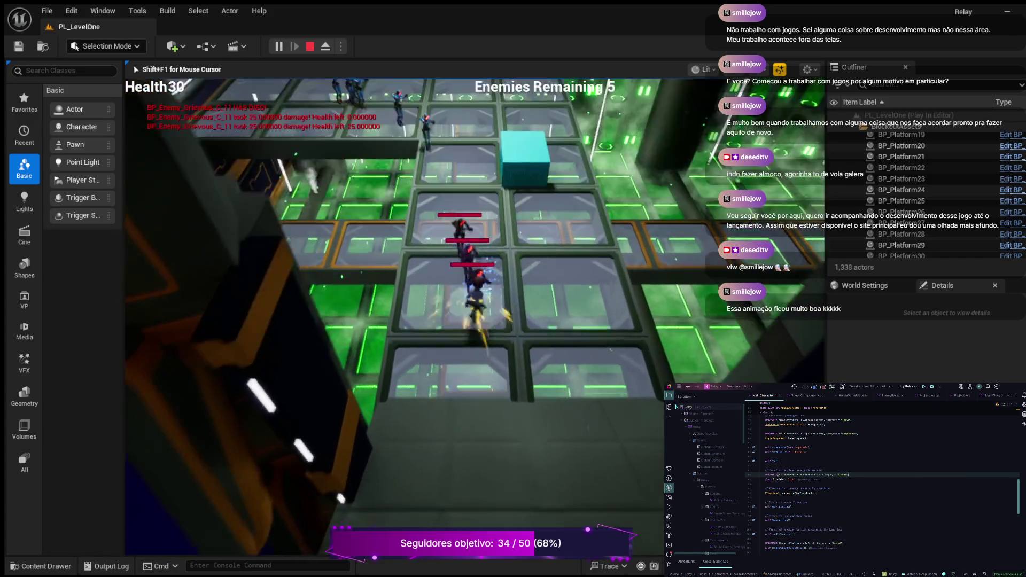
key("w")
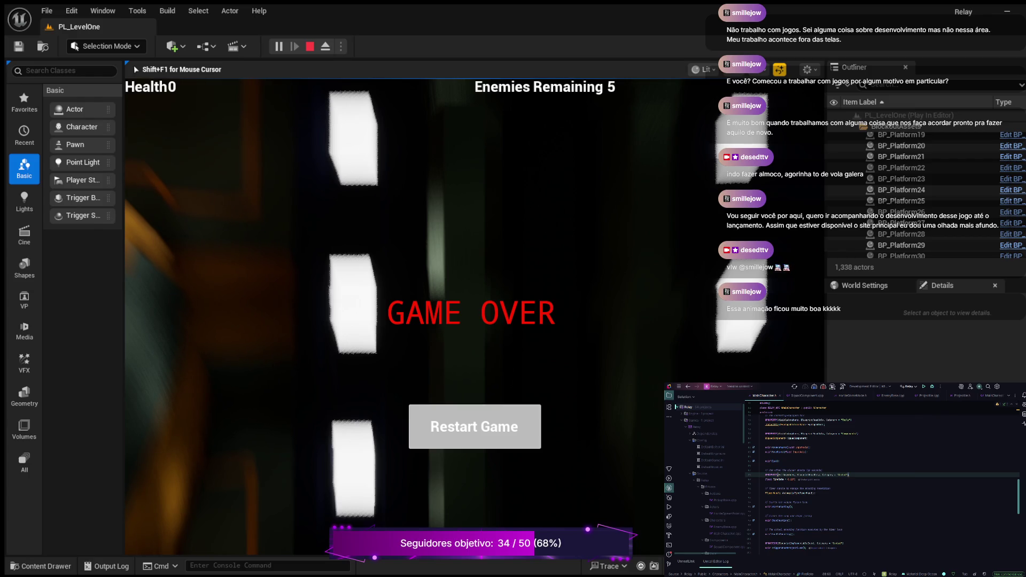
key("Escape")
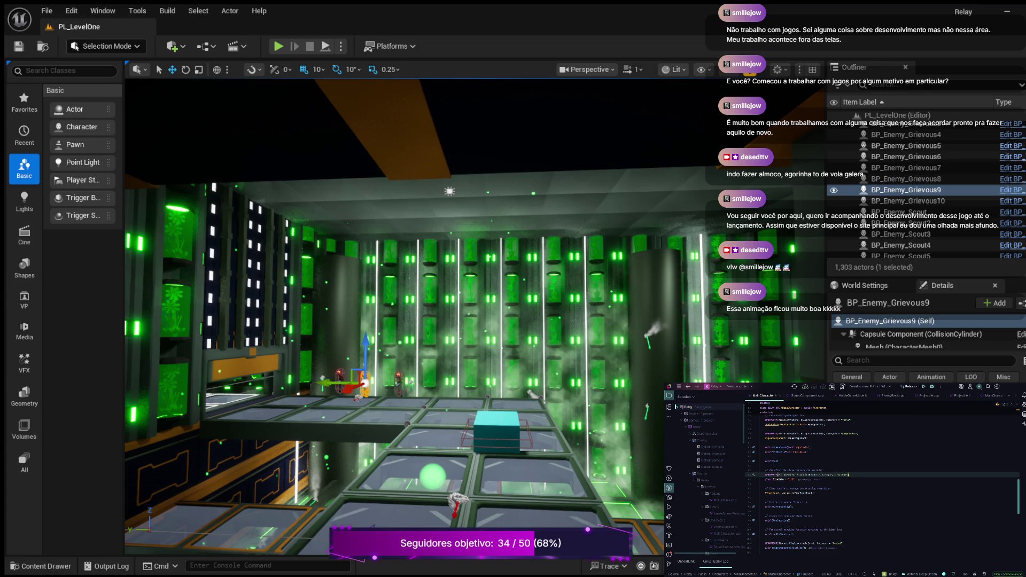
Switch to EnemyBase.cpp and review its Tick, SetupPlayerInputComponent and TakeDamage functions.
scroll(882, 481, "down", 2)
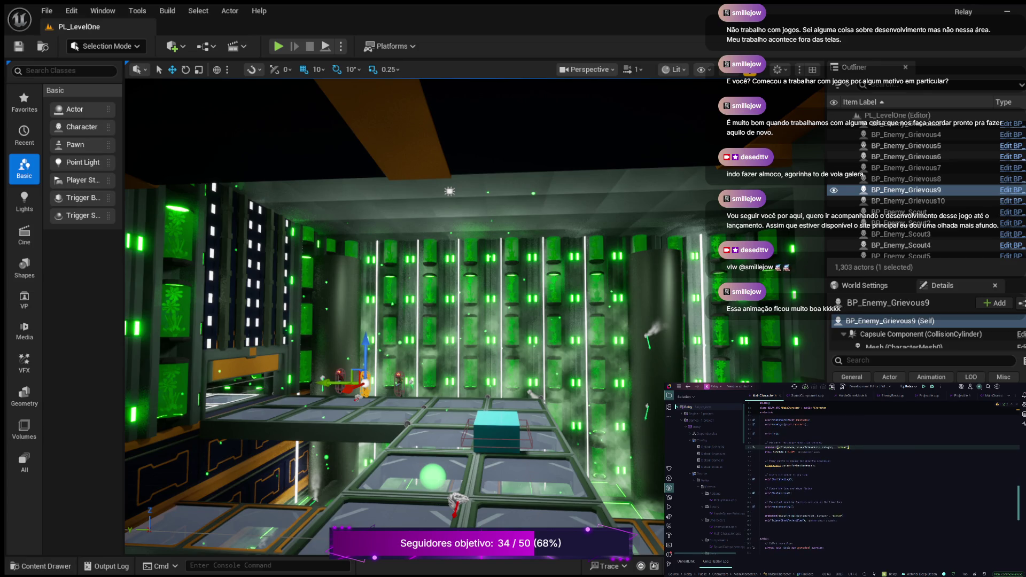
scroll(882, 481, "up", 2)
scroll(882, 481, "down", 9)
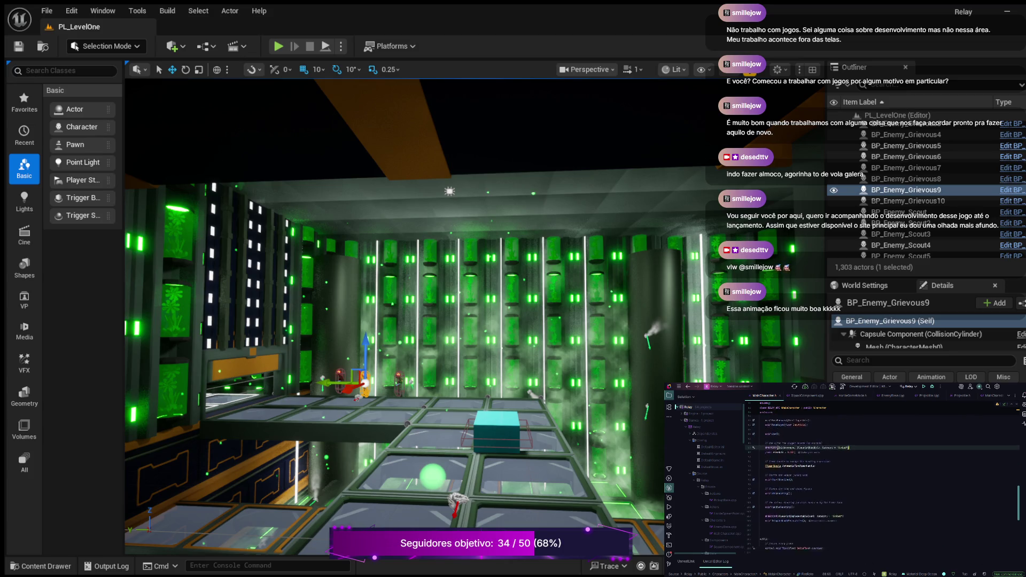
scroll(883, 482, "up", 4)
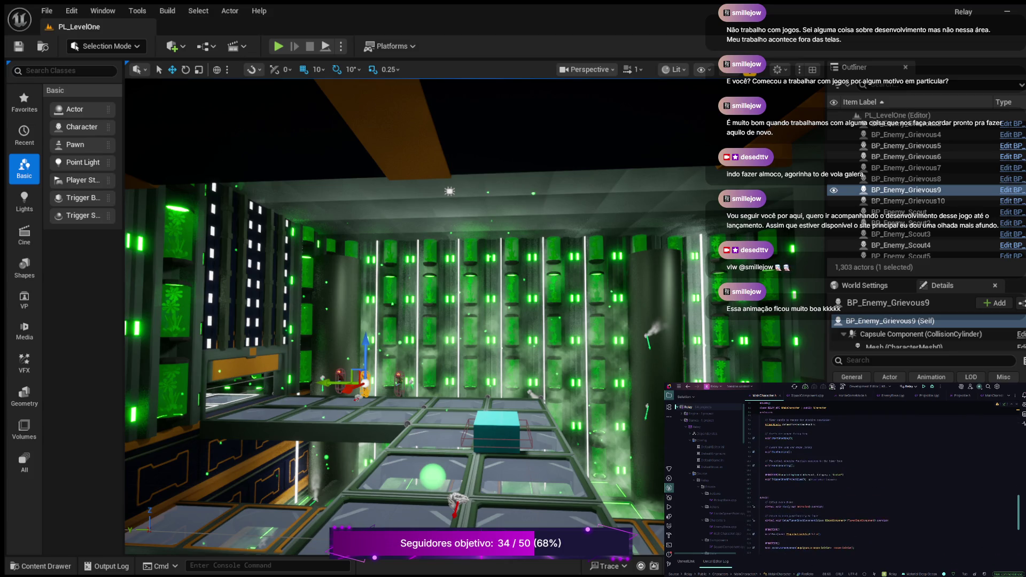
left_click(893, 396)
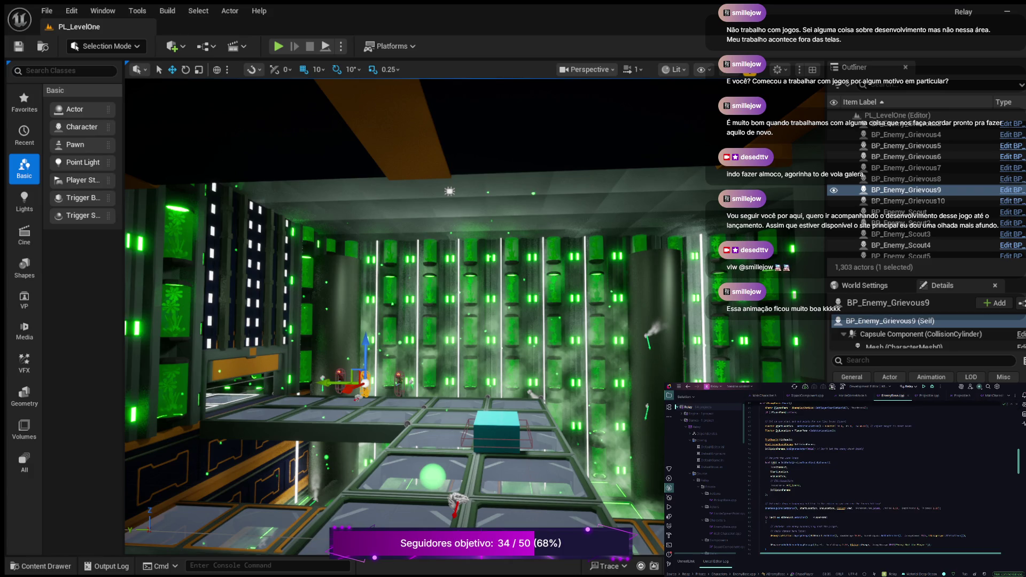
scroll(882, 482, "down", 2)
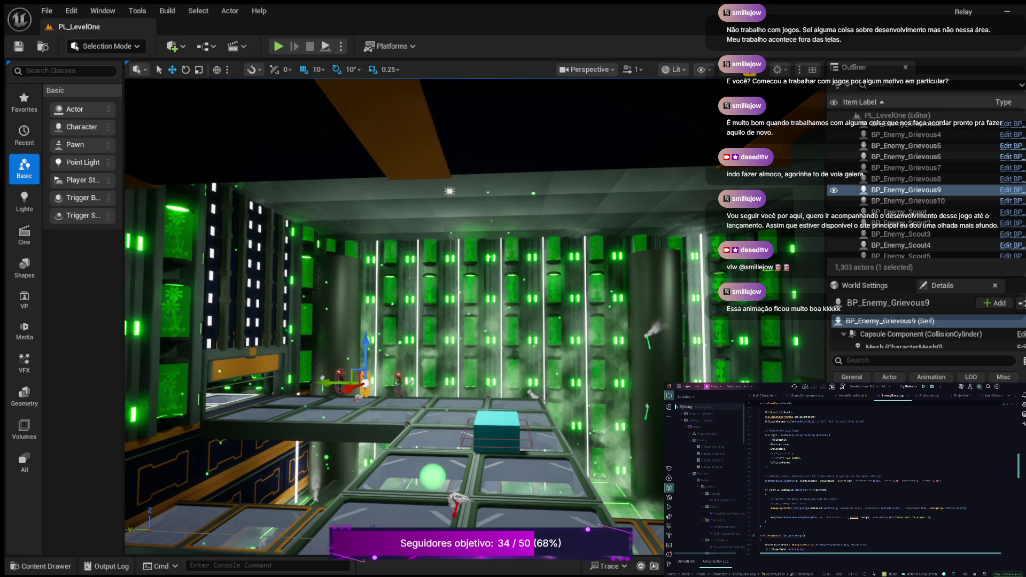
scroll(883, 481, "down", 8)
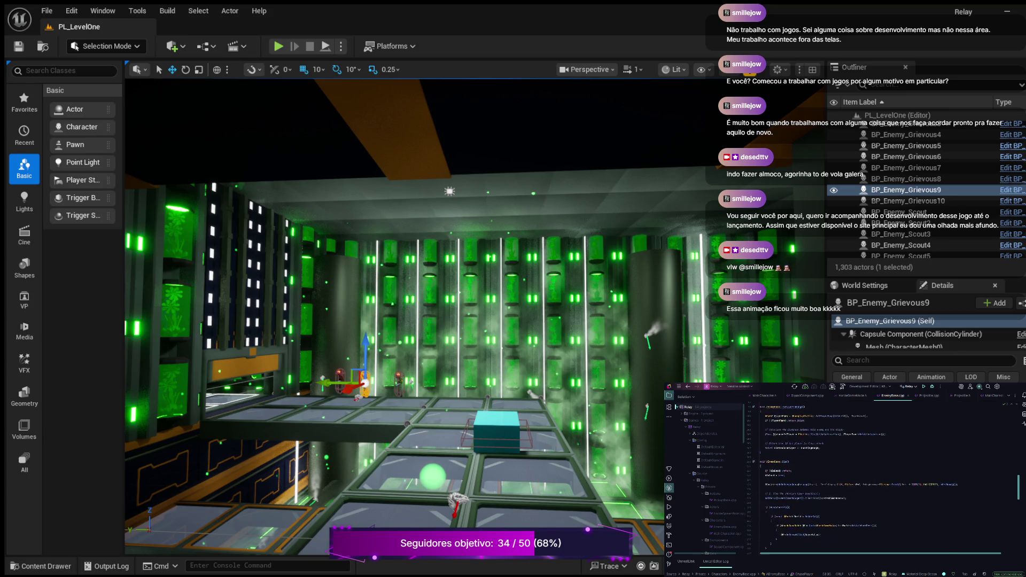
scroll(882, 482, "down", 8)
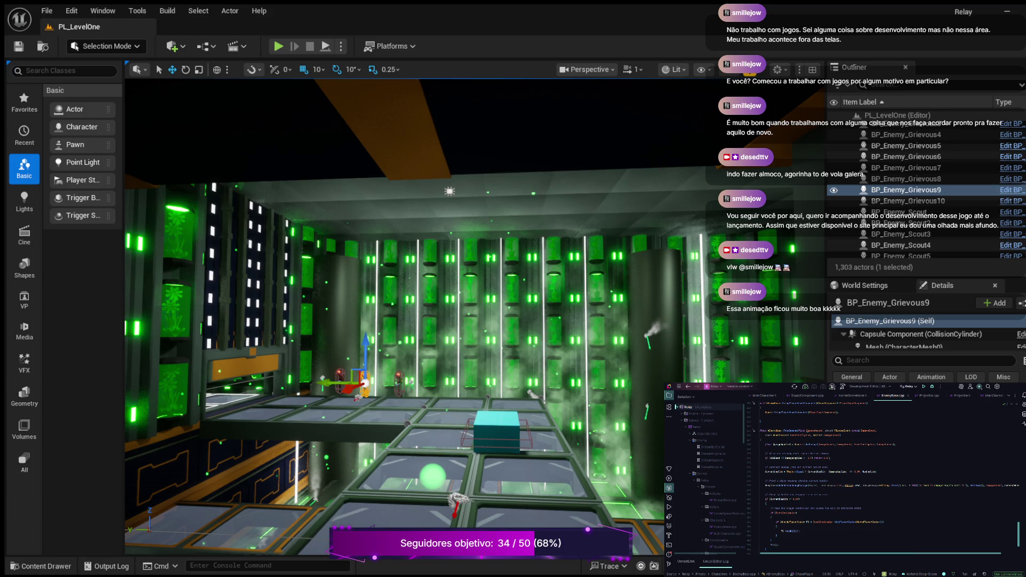
scroll(883, 471, "up", 3)
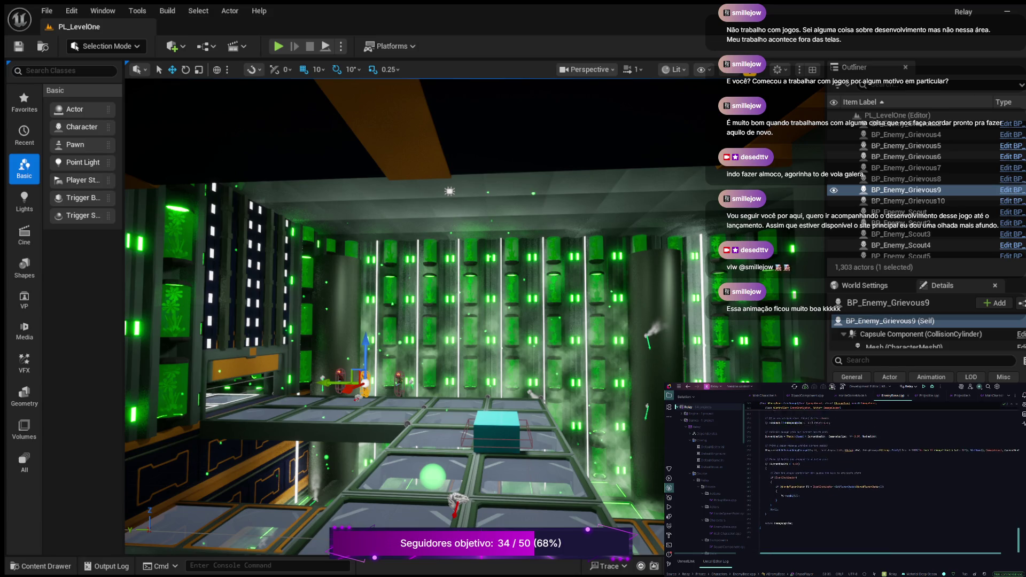
scroll(883, 475, "up", 3)
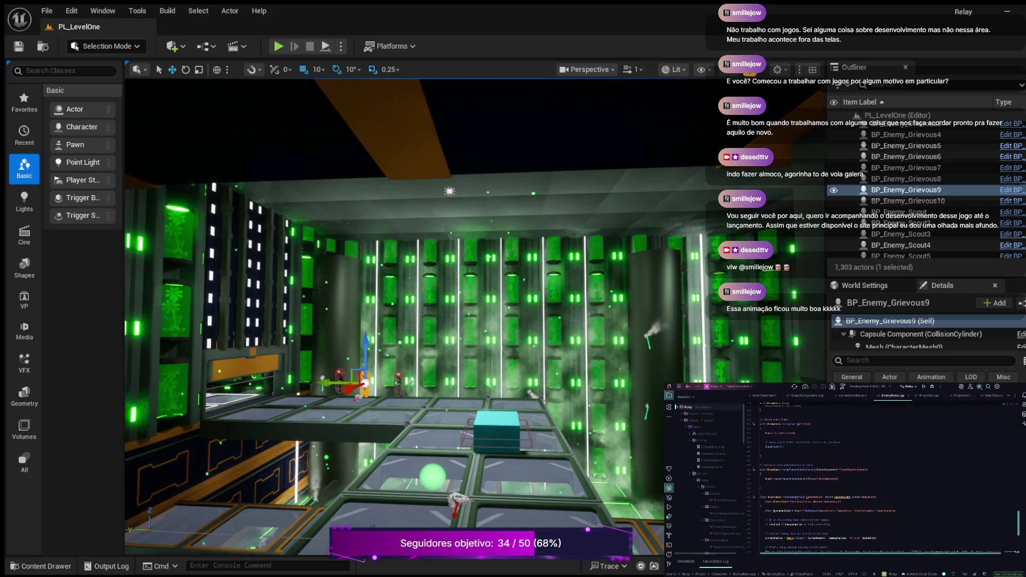
scroll(882, 476, "up", 5)
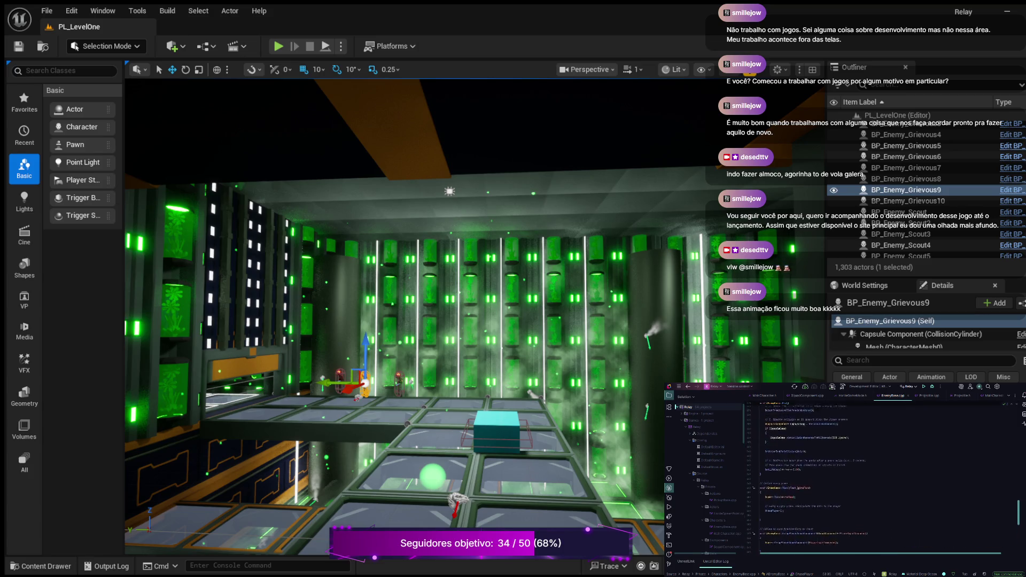
scroll(888, 475, "down", 10)
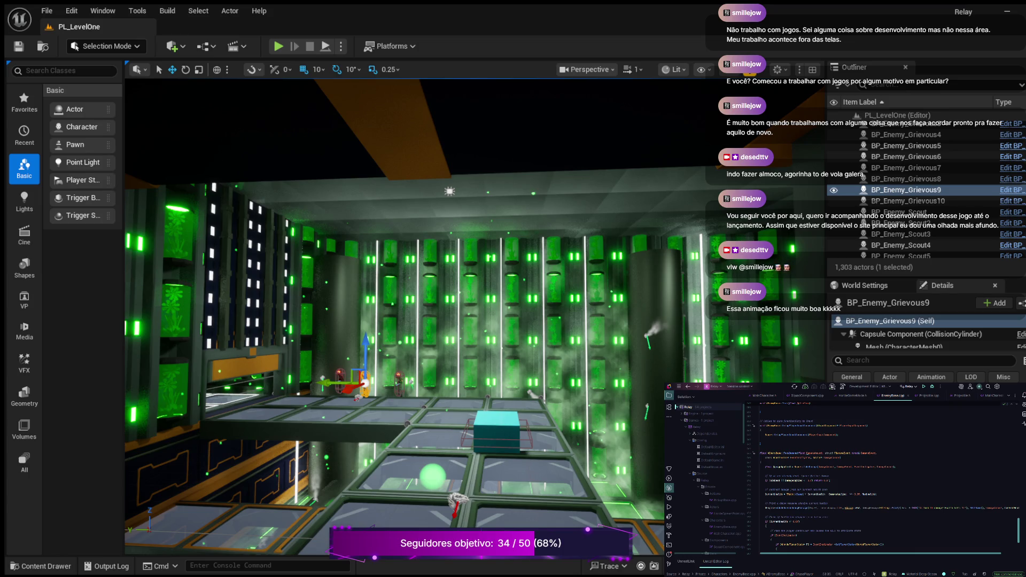
scroll(888, 479, "up", 5)
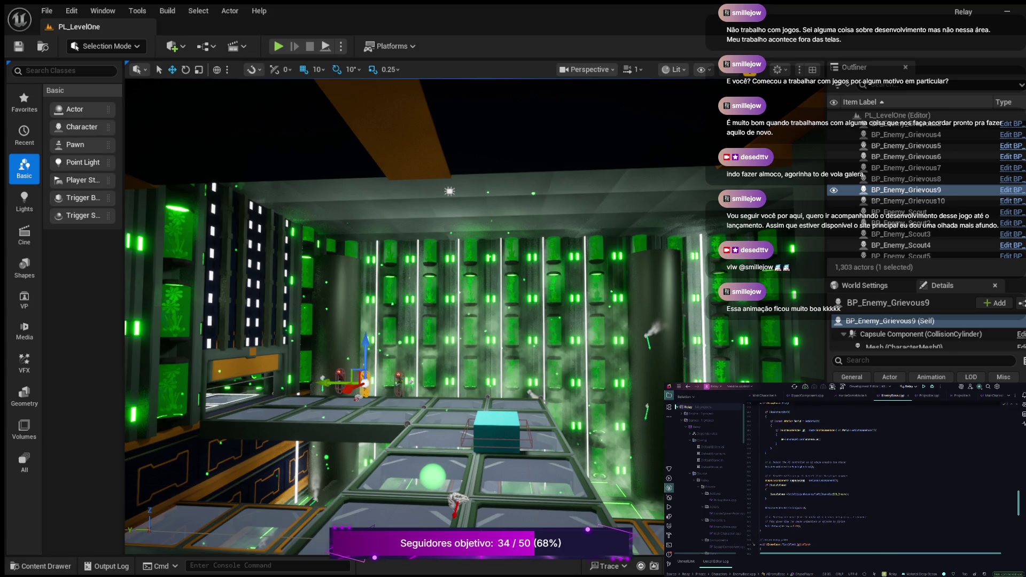
scroll(855, 475, "up", 5)
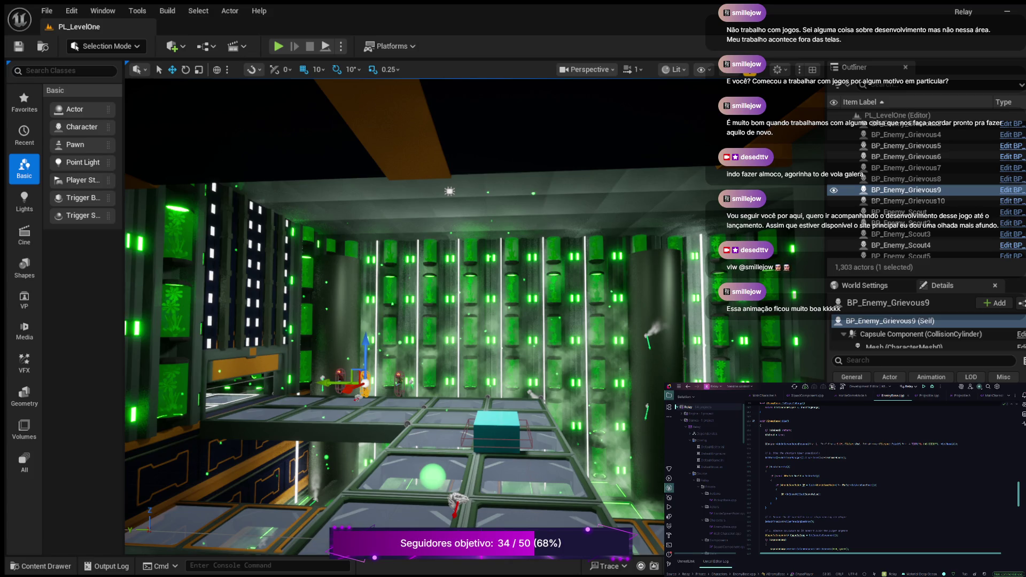
scroll(854, 477, "down", 3)
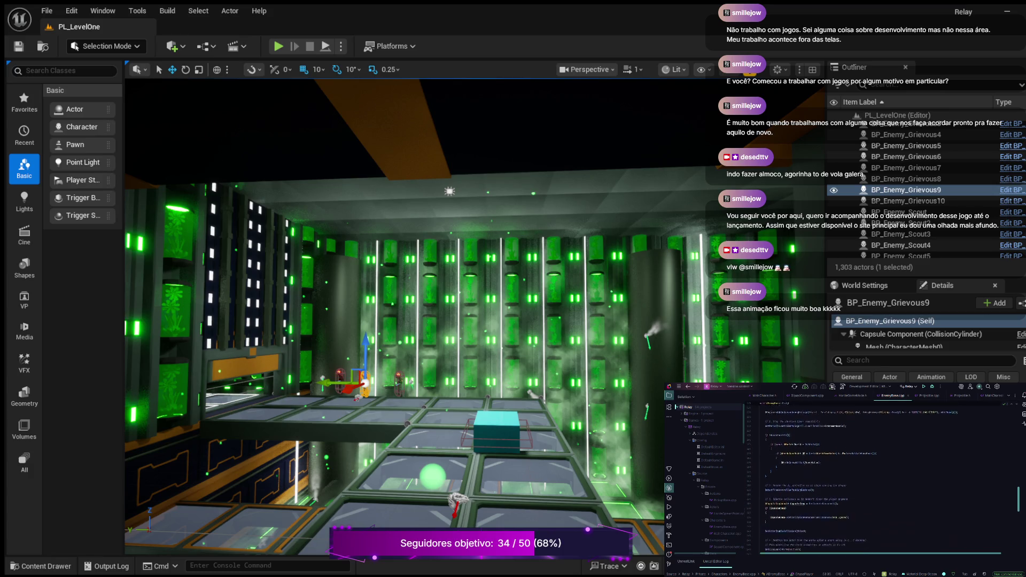
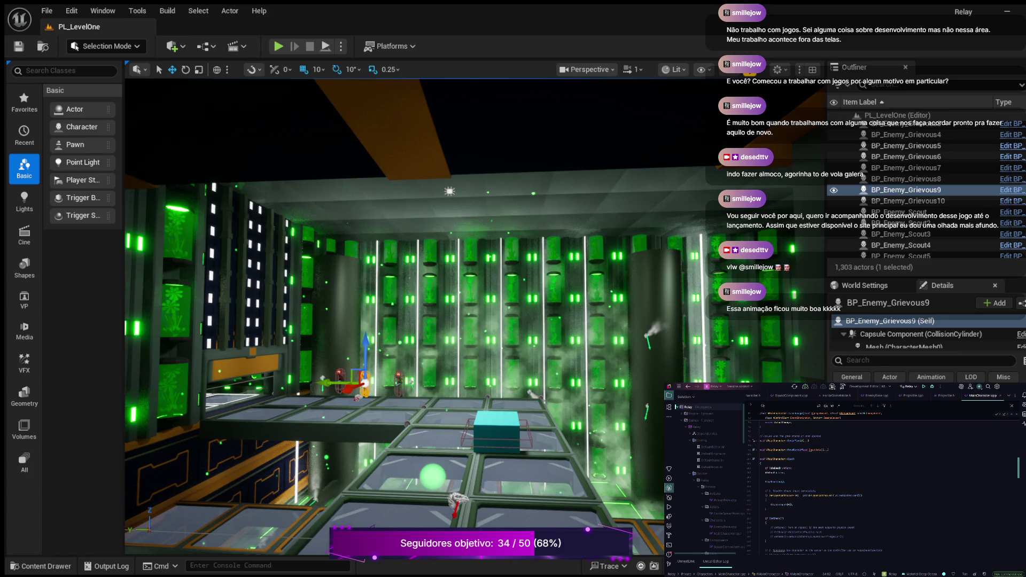
Scroll through MainCharacter.cpp to review its functions.
scroll(882, 481, "down", 2)
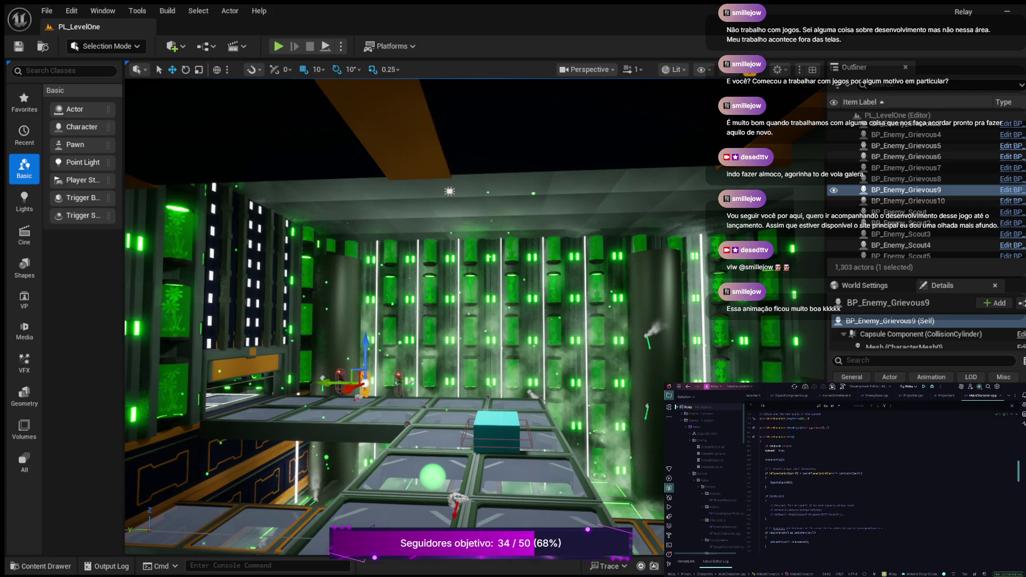
scroll(882, 482, "down", 2)
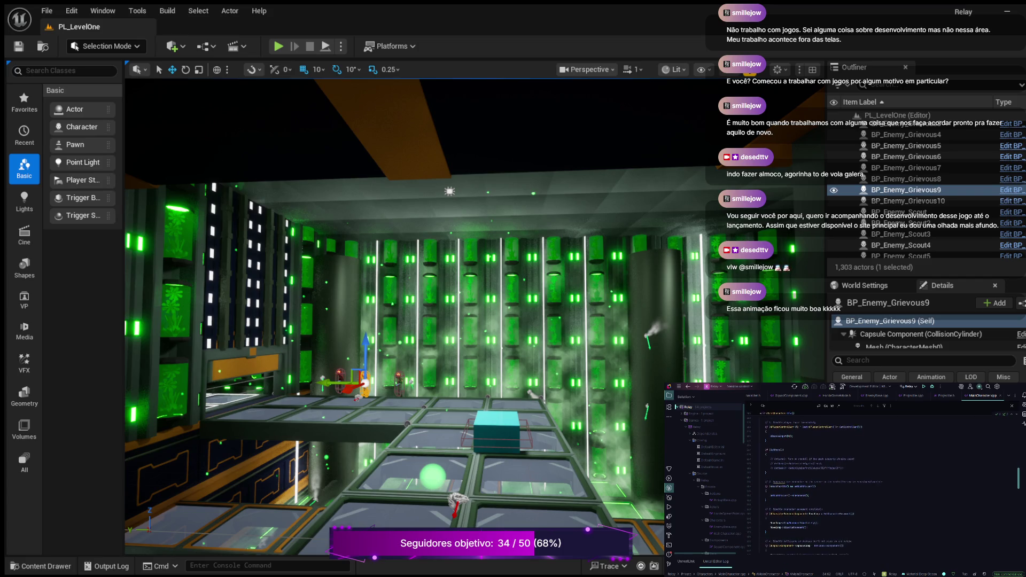
scroll(882, 481, "down", 5)
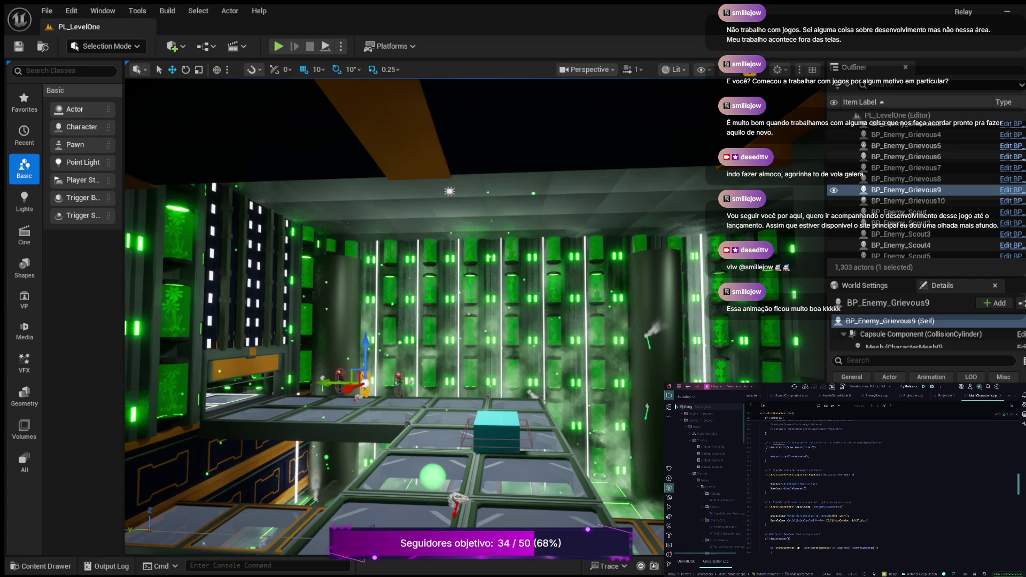
scroll(882, 481, "down", 2)
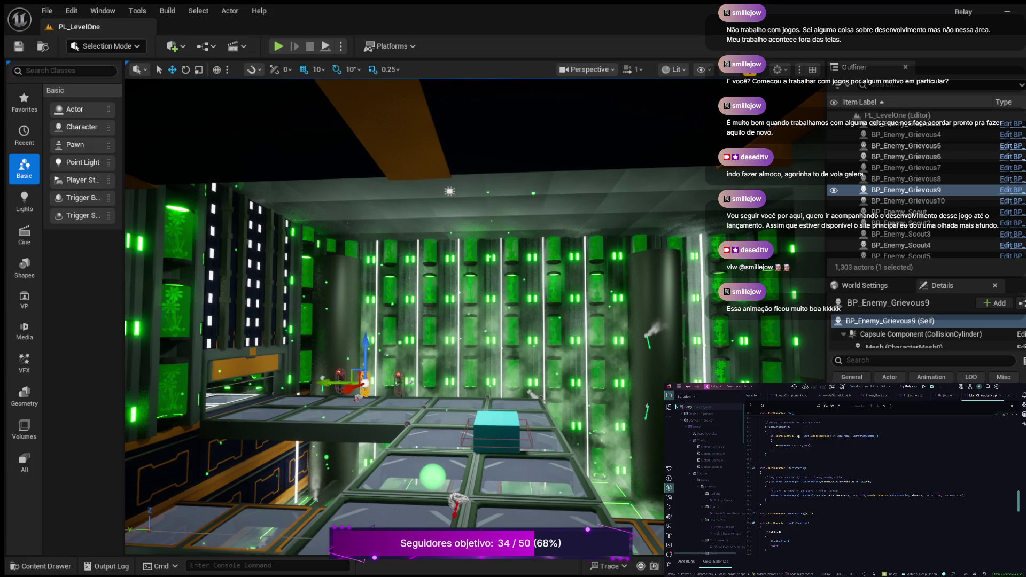
scroll(858, 484, "down", 2)
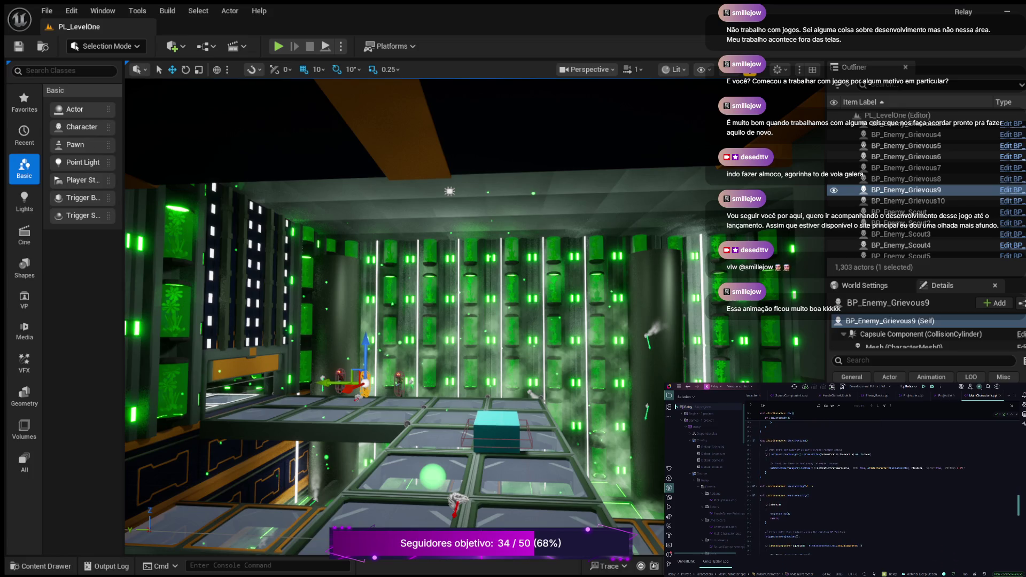
scroll(881, 484, "down", 2)
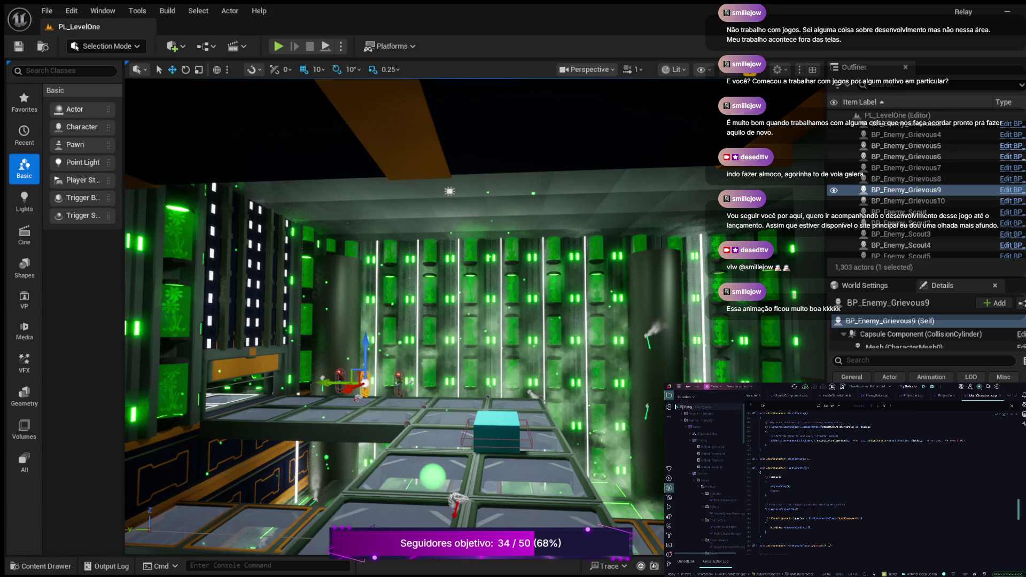
scroll(852, 484, "down", 2)
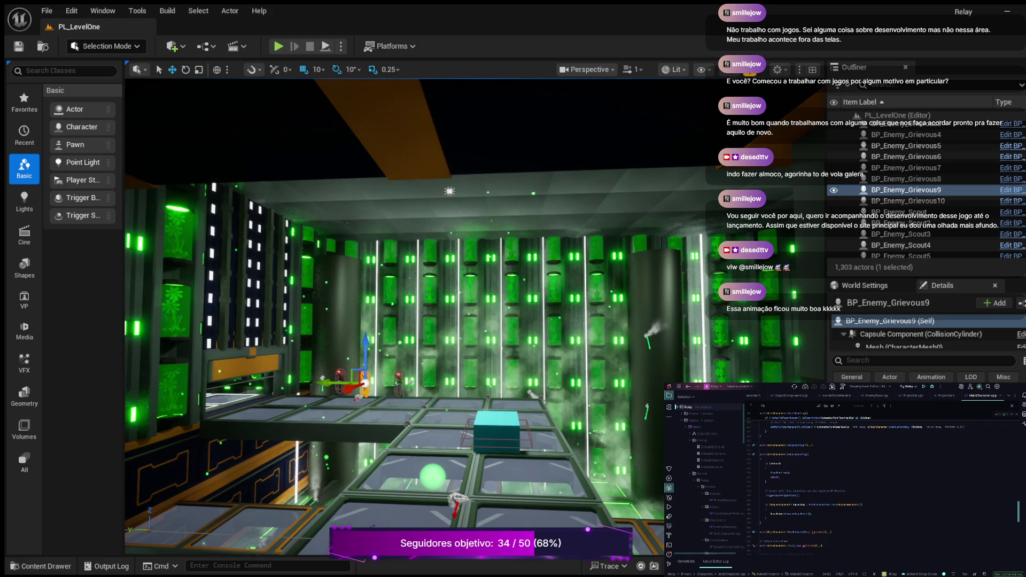
scroll(882, 481, "down", 3)
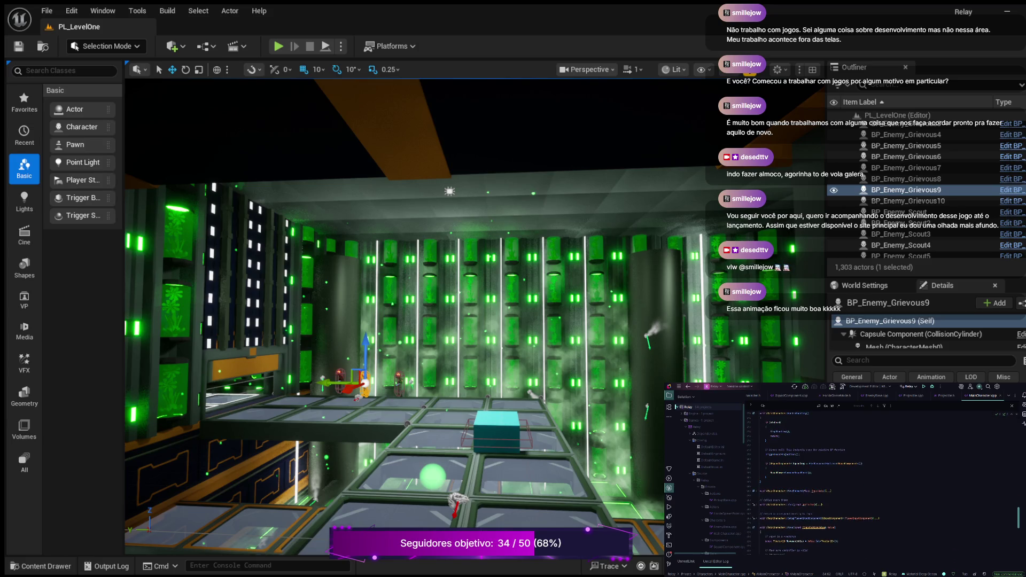
scroll(855, 482, "up", 8)
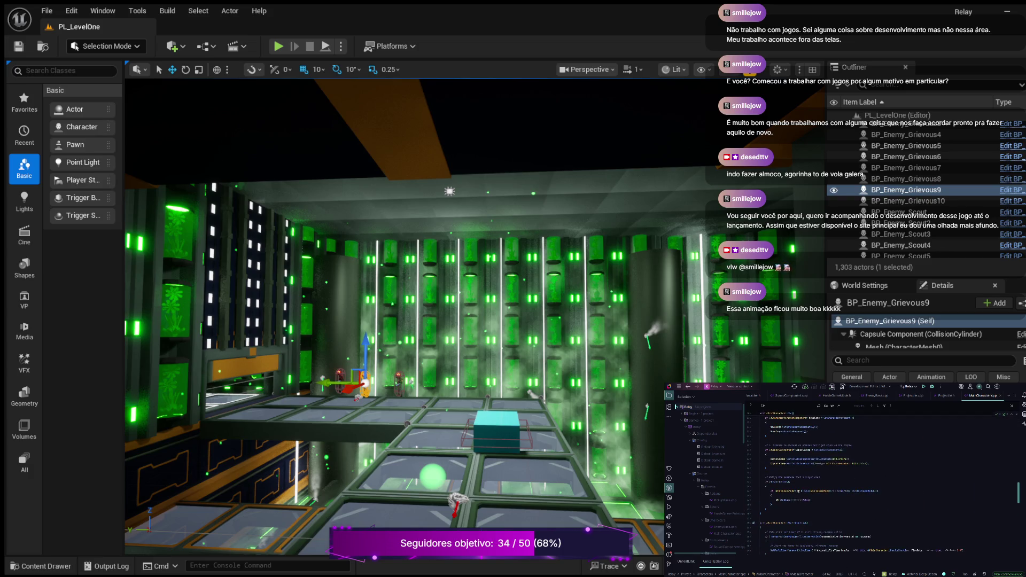
scroll(882, 481, "down", 6)
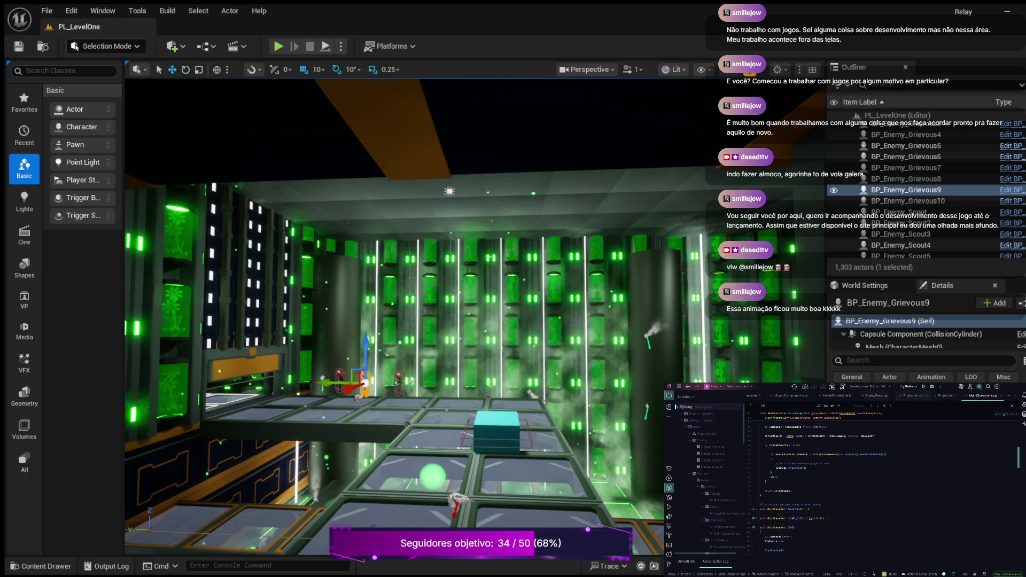
Switch to the enemy base class source file and read through its code.
key("ctrl+Tab")
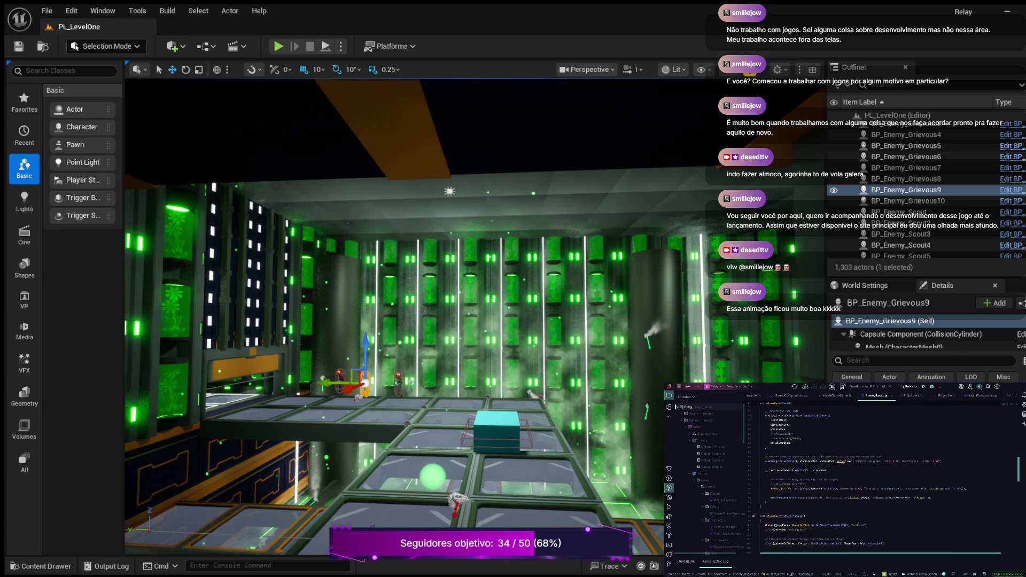
scroll(882, 481, "up", 10)
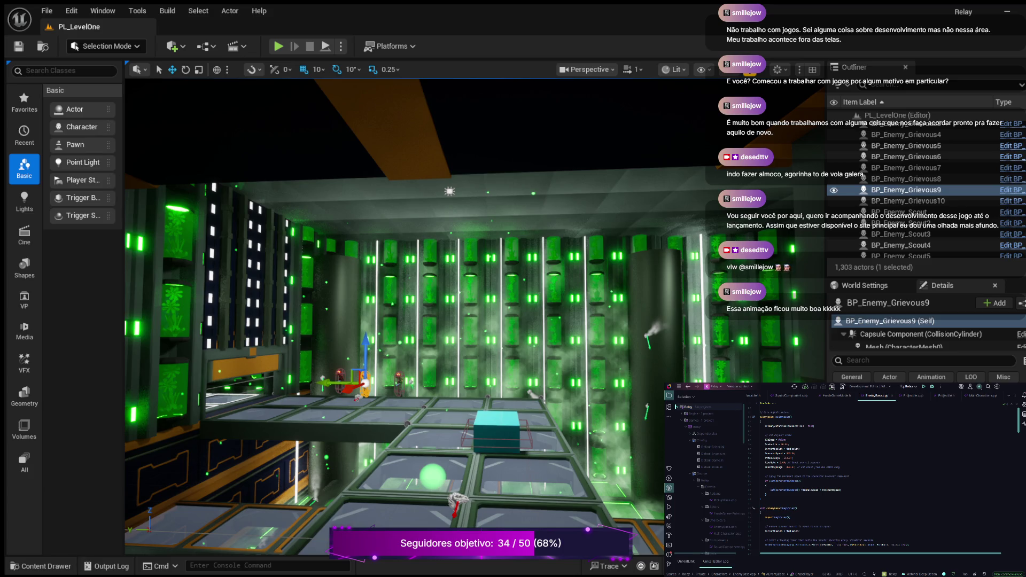
scroll(888, 481, "down", 5)
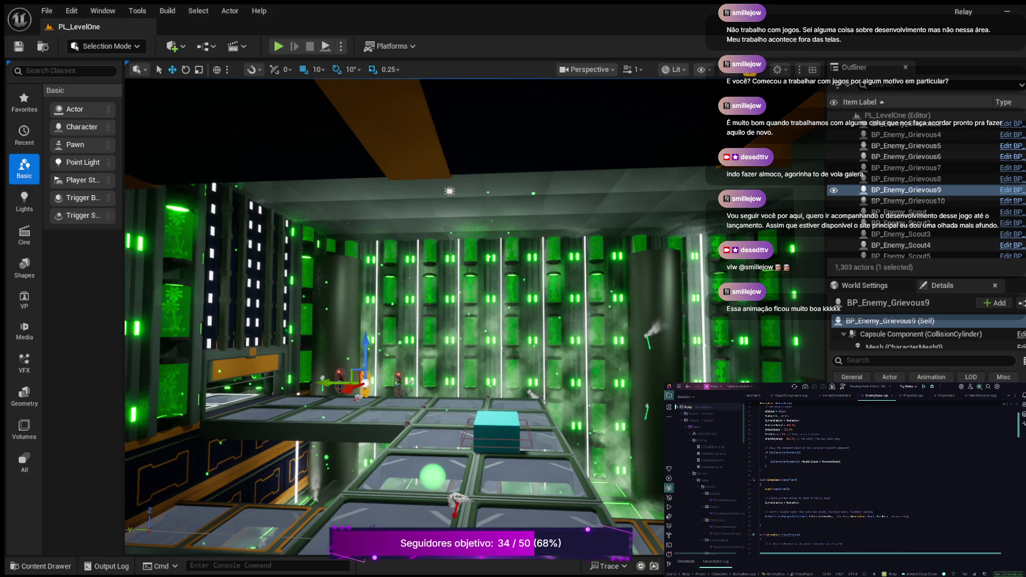
scroll(882, 476, "down", 3)
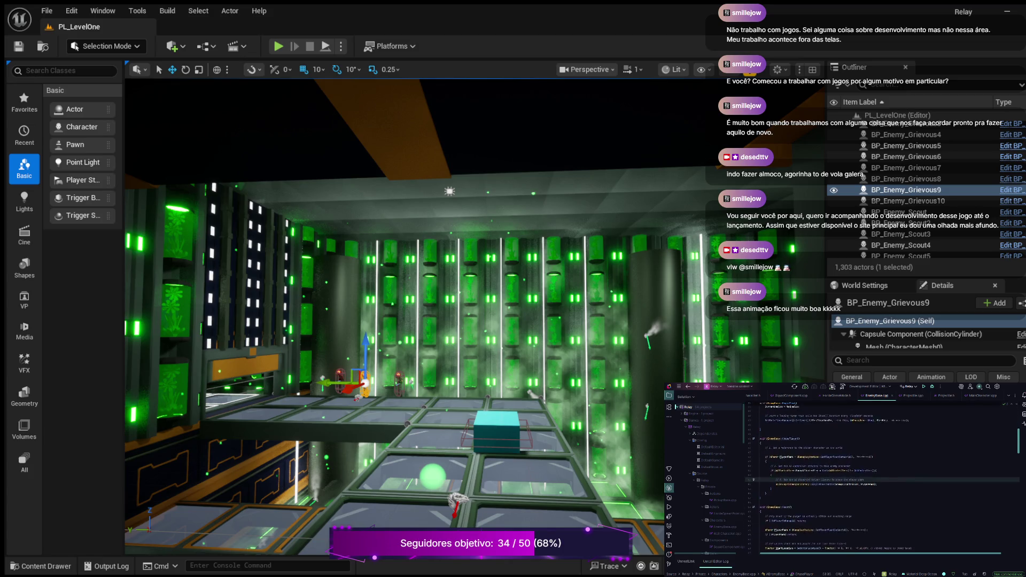
scroll(882, 476, "down", 2)
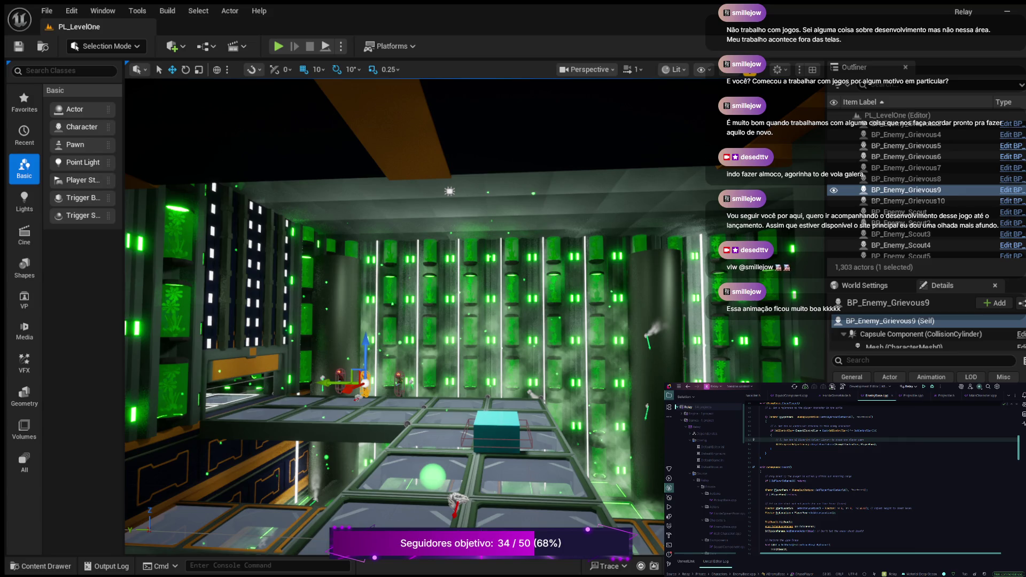
scroll(882, 478, "down", 2)
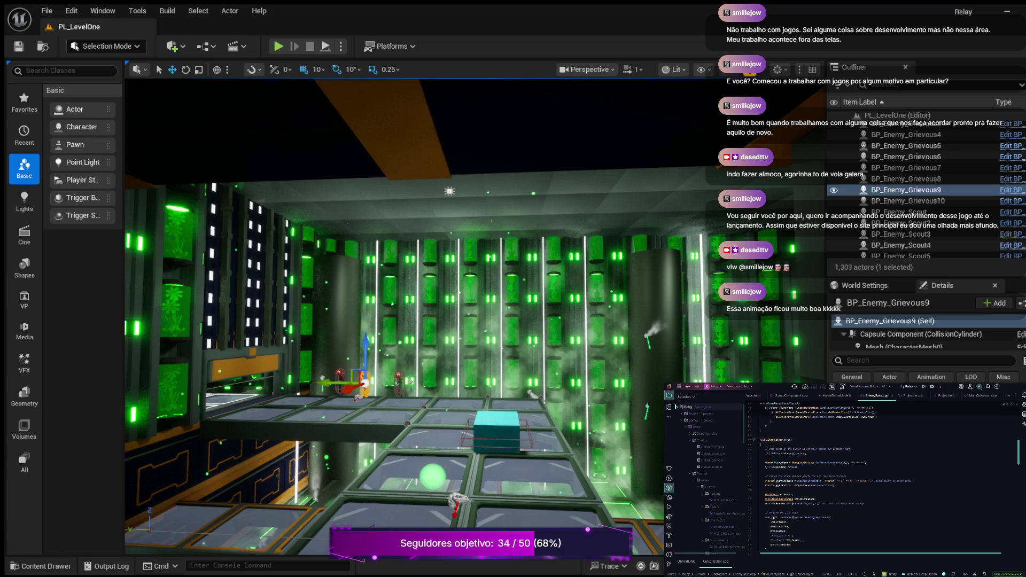
scroll(863, 477, "down", 2)
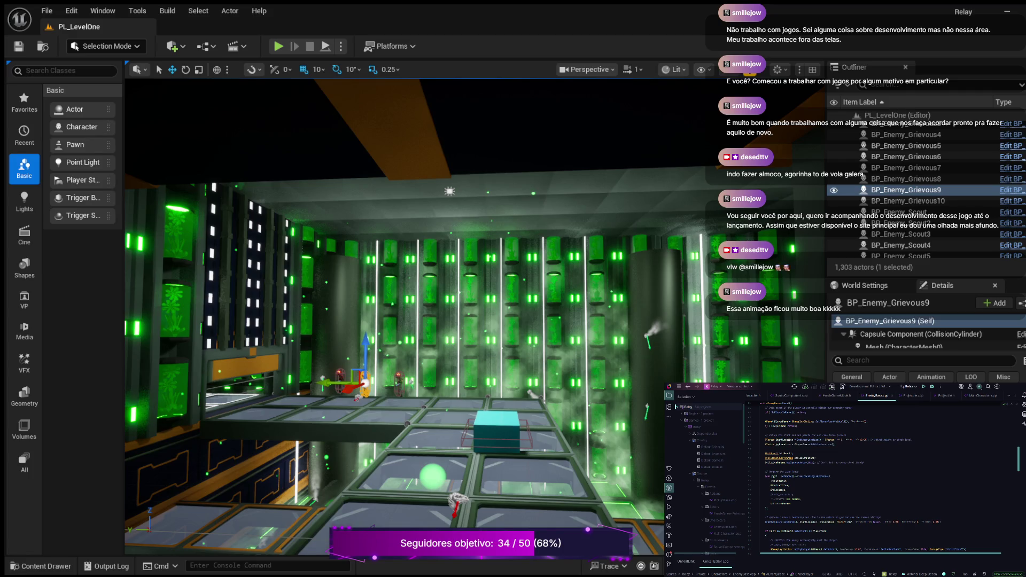
scroll(866, 480, "down", 3)
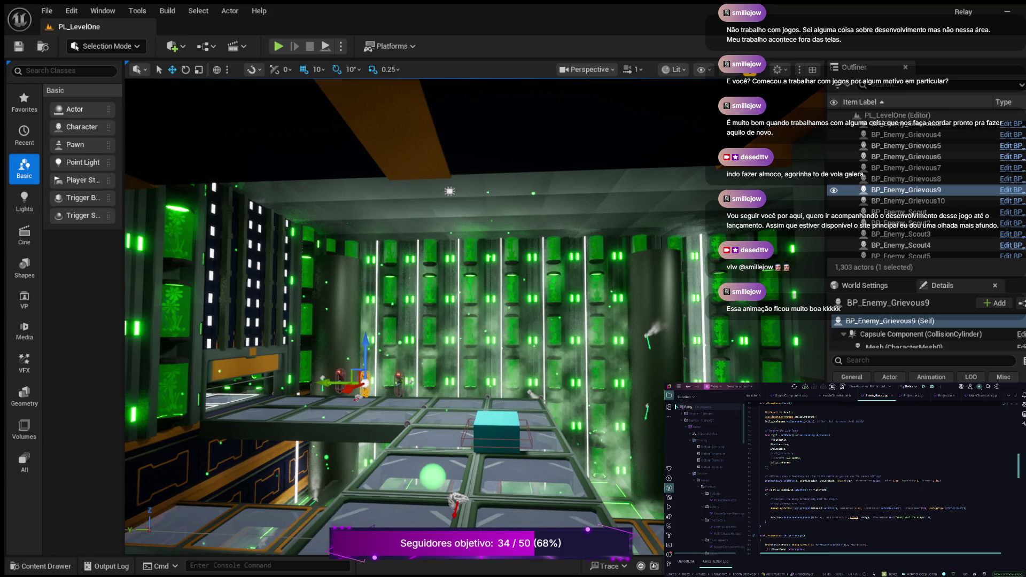
scroll(864, 480, "up", 1)
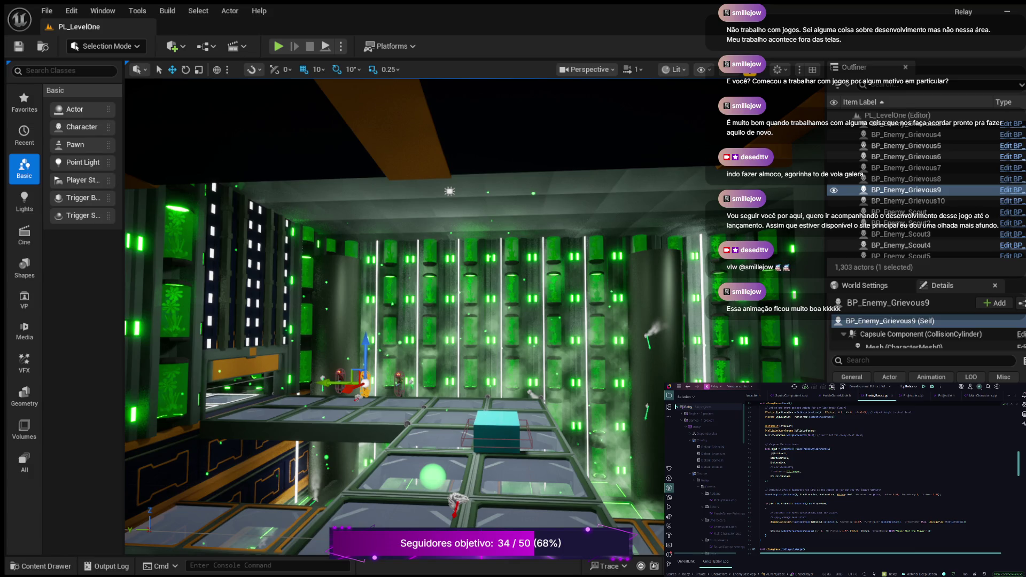
scroll(864, 480, "down", 1)
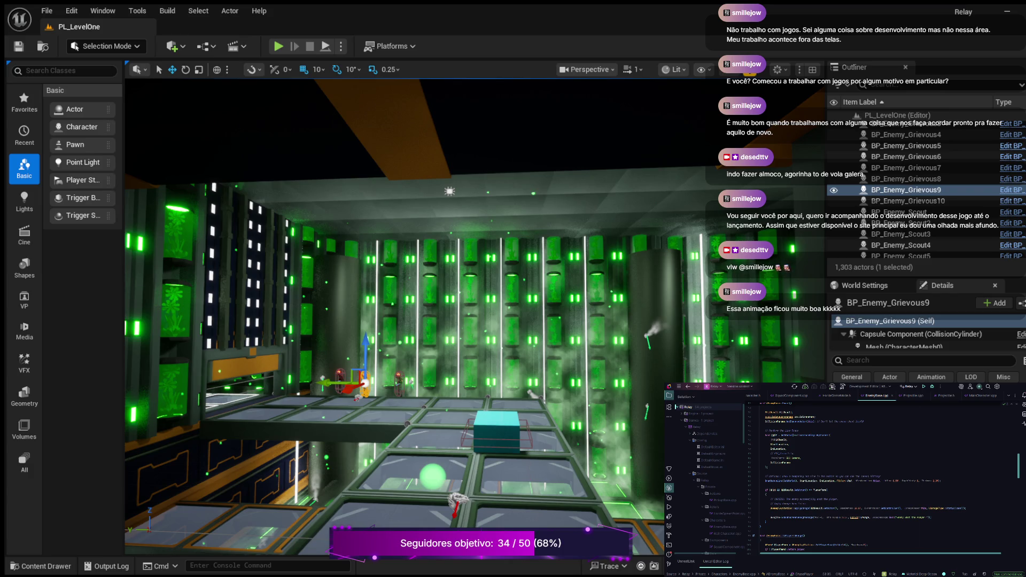
scroll(863, 479, "up", 3)
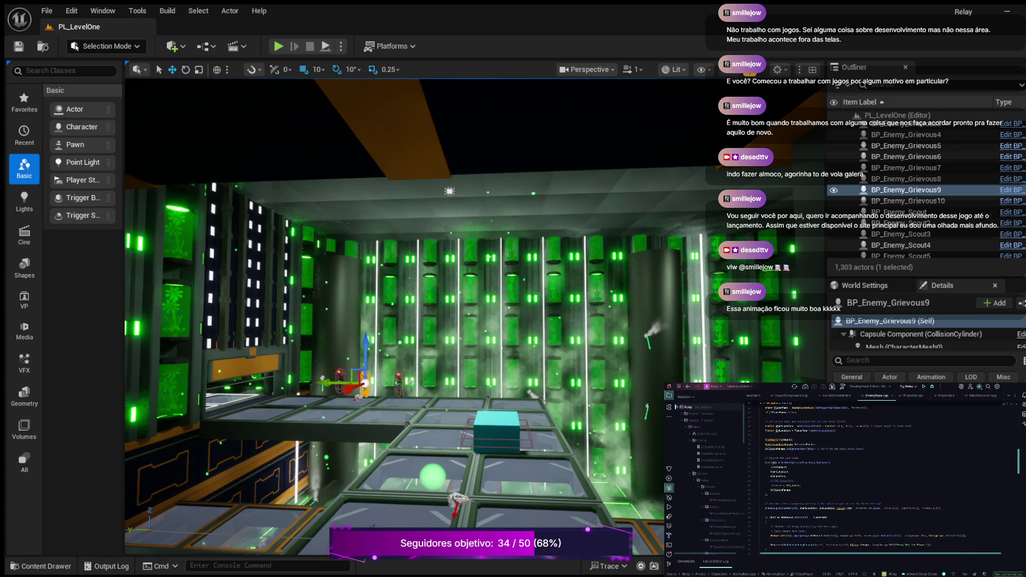
scroll(864, 479, "down", 1)
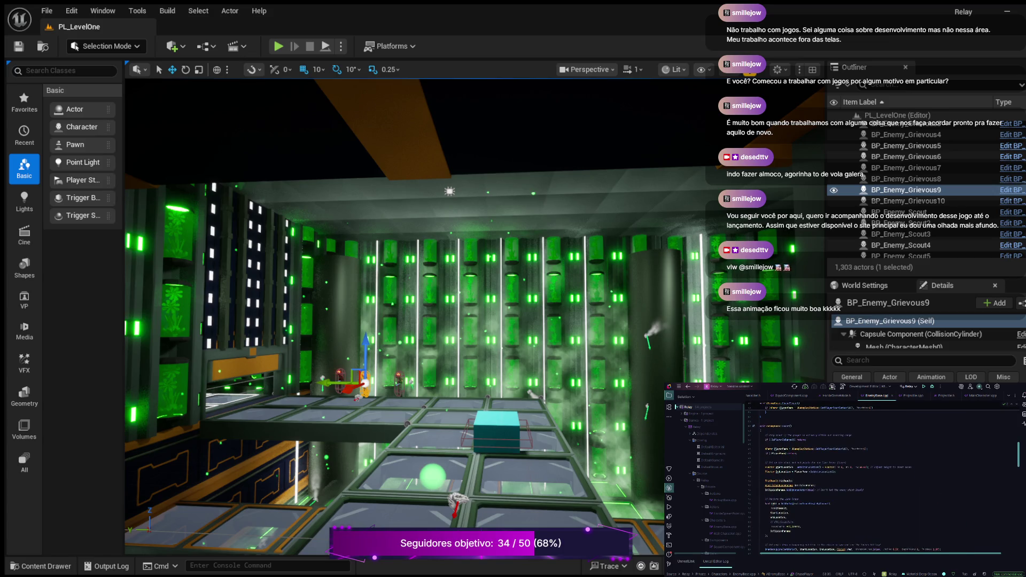
Back in MainCharacter.cpp, fold the bodies below TakeDamage and Die() with Ctrl+minus.
left_click(981, 396)
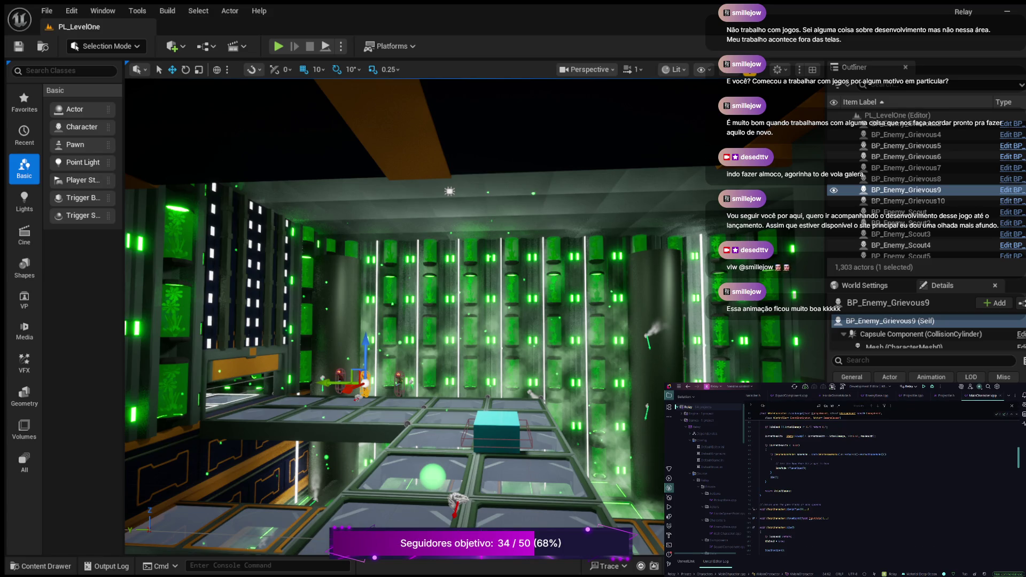
scroll(863, 480, "up", 3)
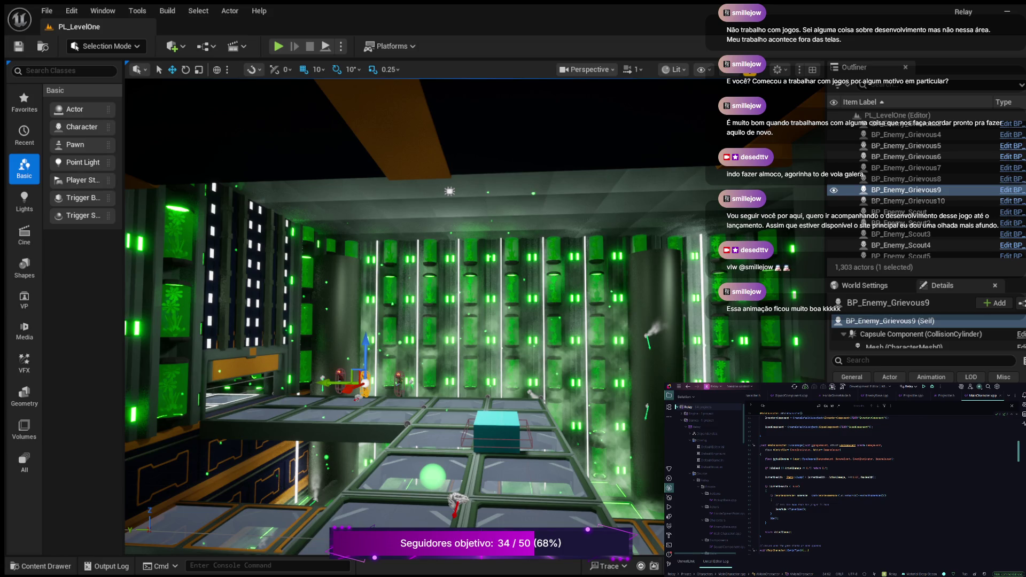
scroll(882, 481, "up", 6)
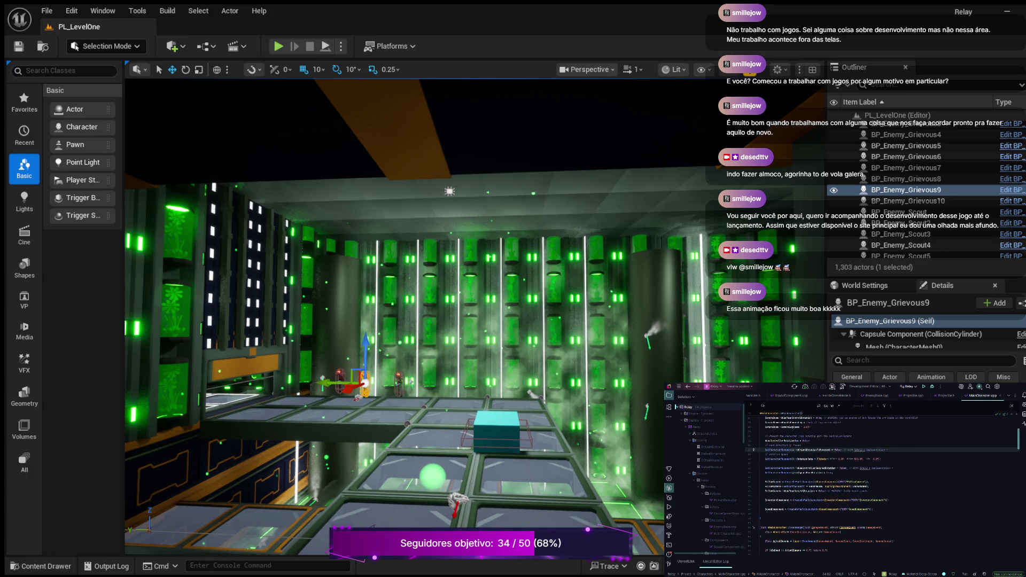
scroll(882, 481, "down", 3)
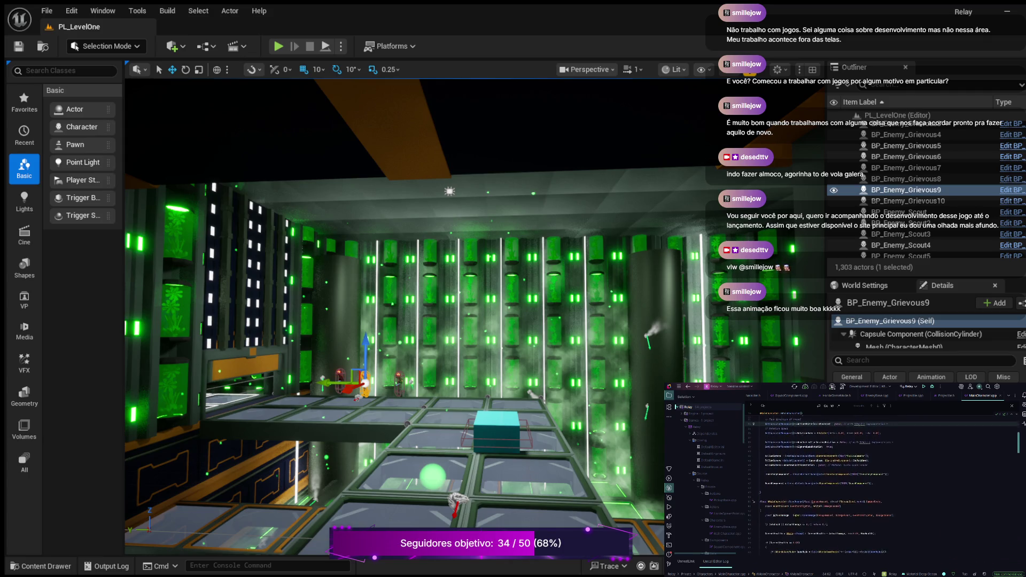
scroll(882, 481, "down", 3)
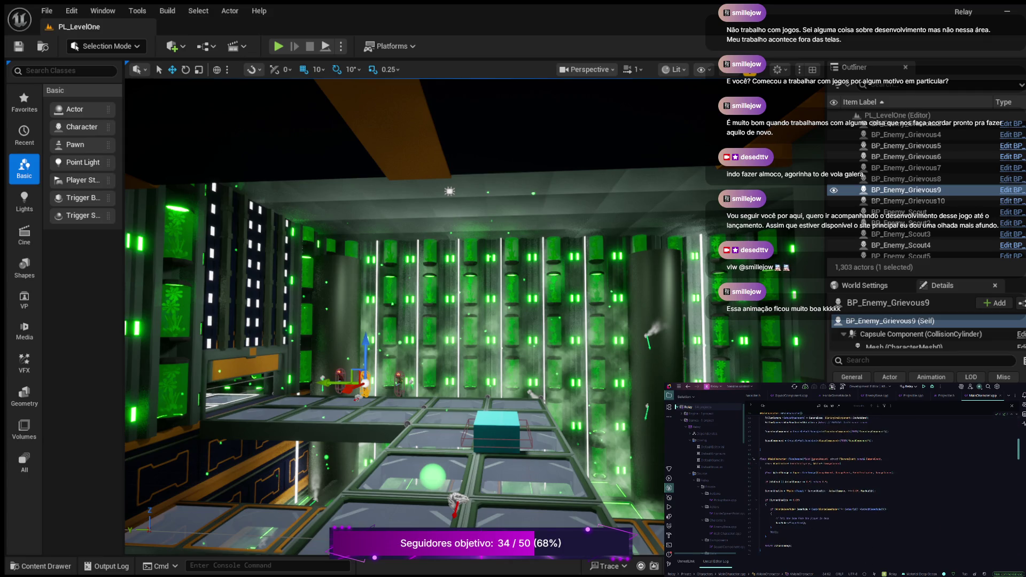
key("ctrl+minus")
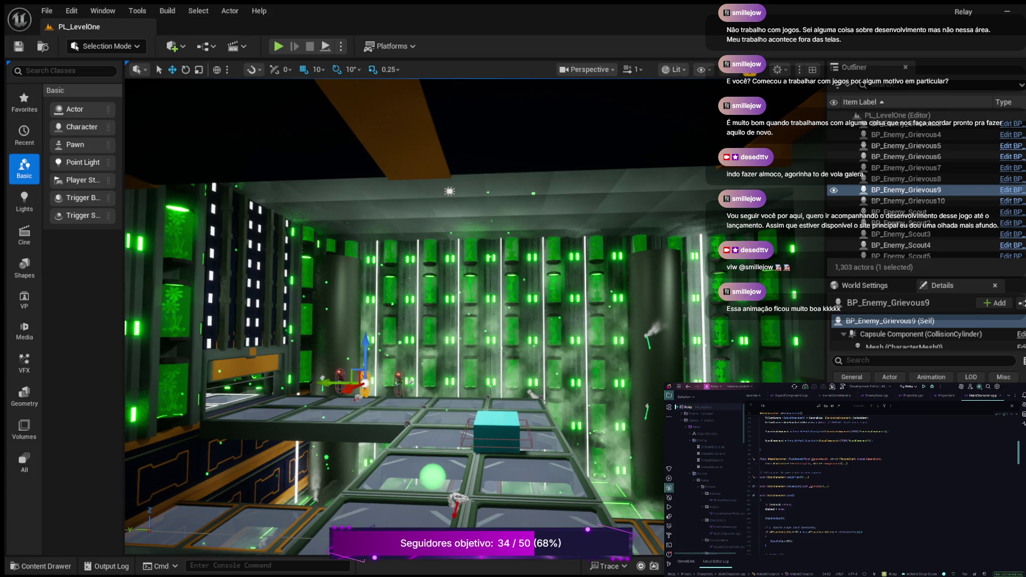
key("ctrl+minus")
scroll(851, 486, "down", 1)
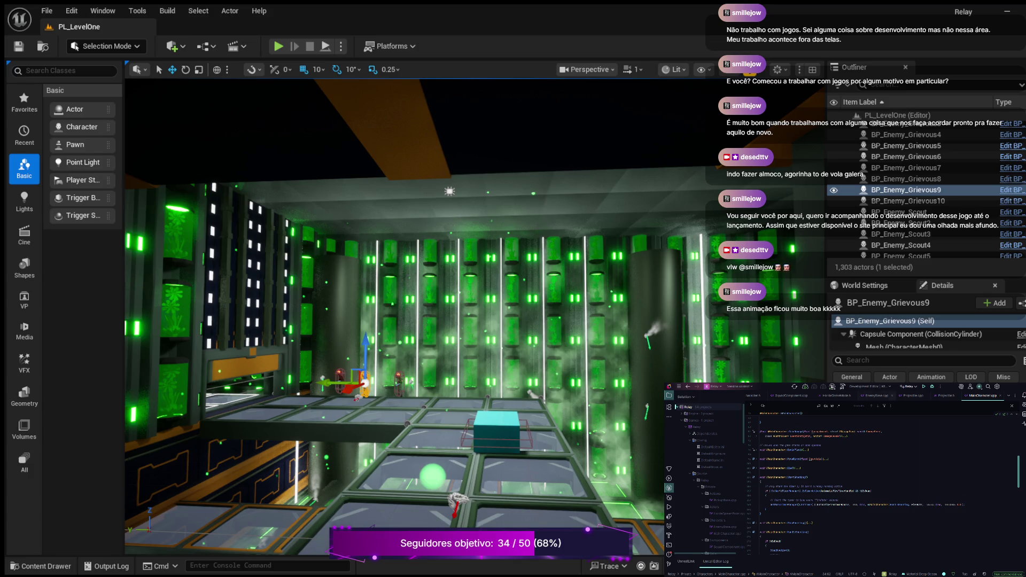
Switch to EnemyBase.cpp and scroll down through the enemy code.
key("ctrl+Tab")
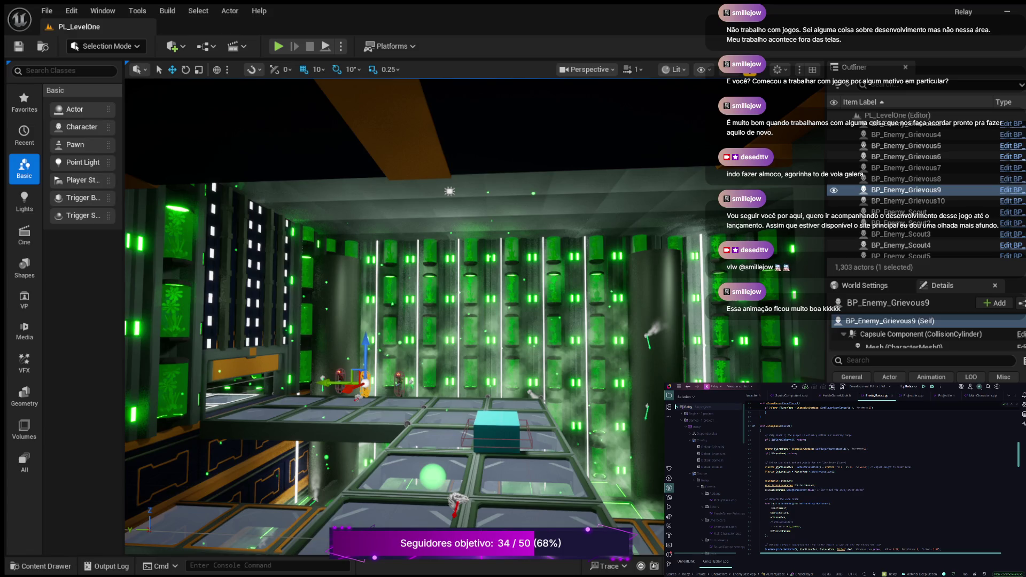
scroll(887, 476, "down", 1)
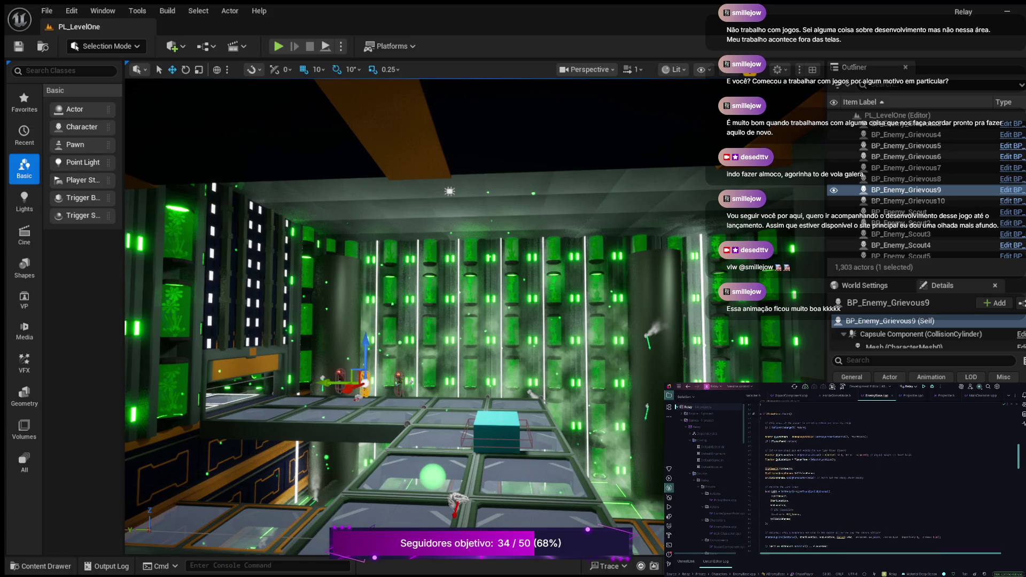
scroll(859, 476, "down", 2)
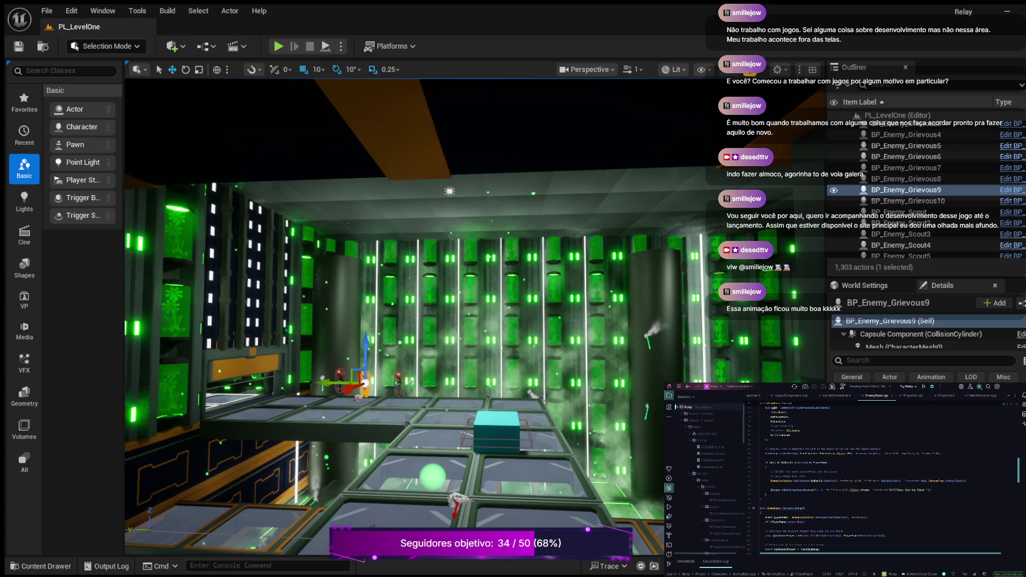
key("ctrl+v")
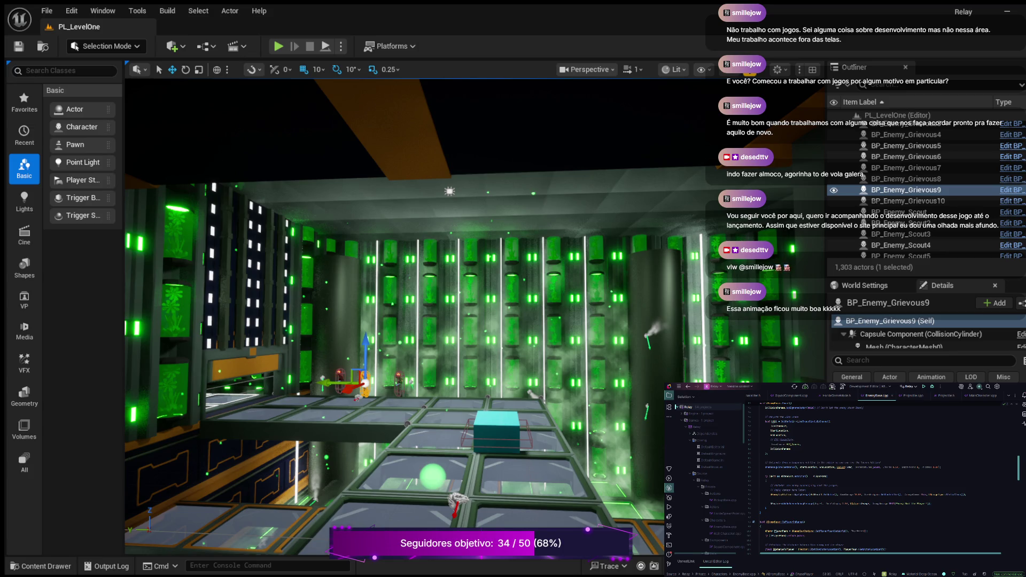
Switch to the Projectile.h header.
key("ctrl+Tab")
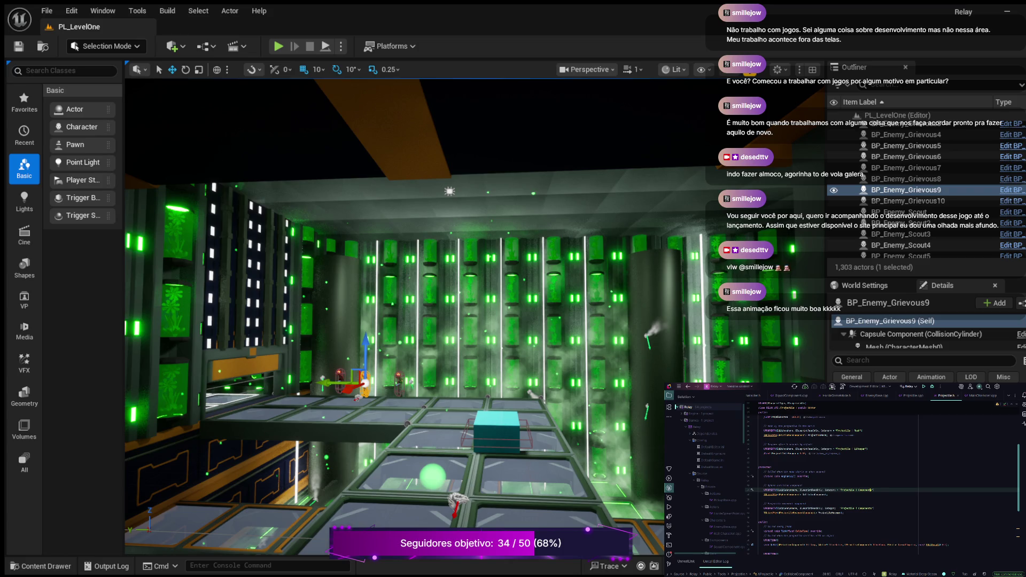
Scroll through the AProjectile class declaration to its protected section.
scroll(883, 481, "up", 1)
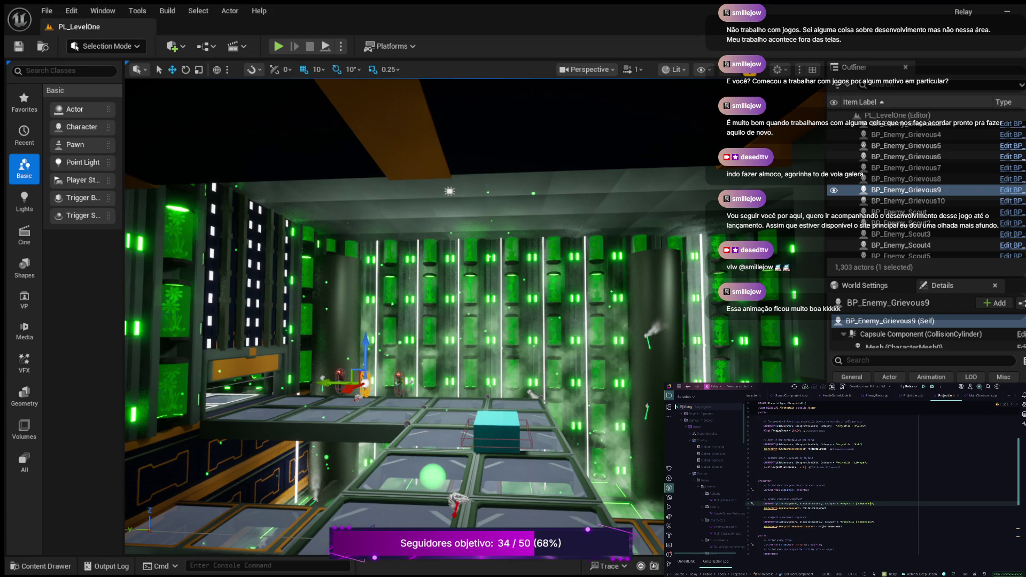
scroll(882, 481, "up", 2)
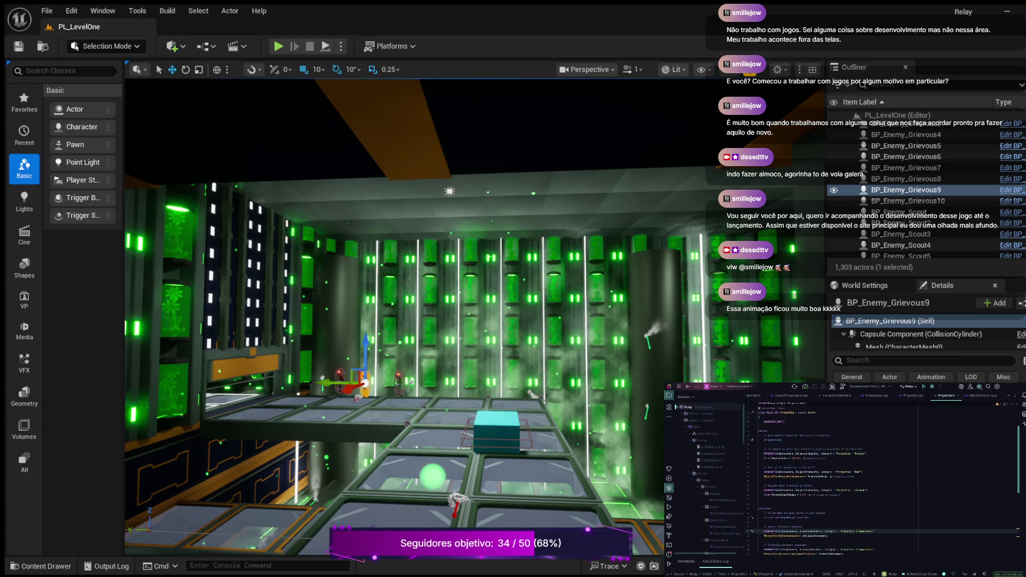
scroll(882, 481, "down", 2)
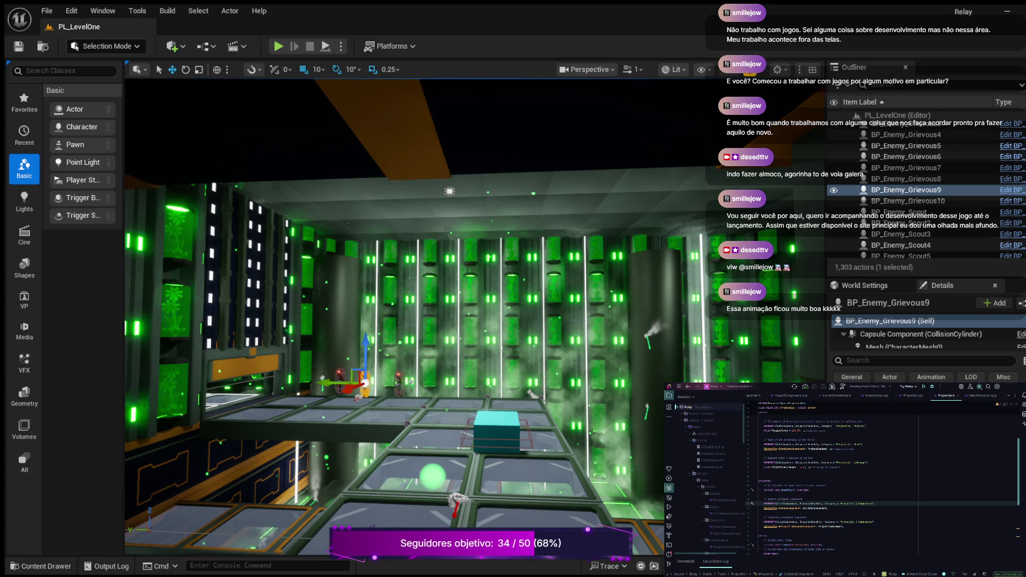
scroll(882, 481, "down", 2)
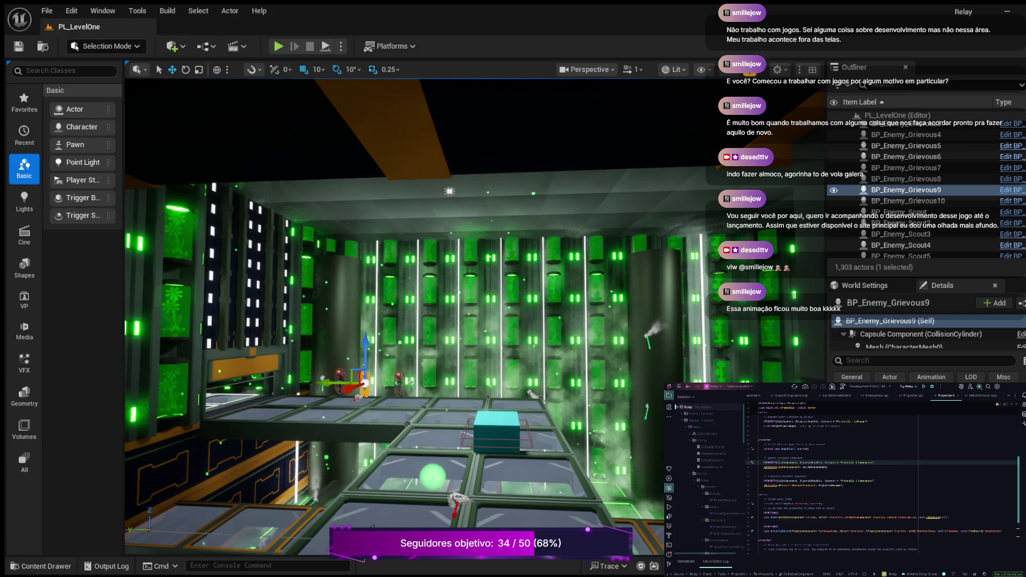
Below ProjectileMovement, add a UPROPERTY() line and a float ...Value; member declaration.
left_click(843, 486)
key("Return")
key("Return")
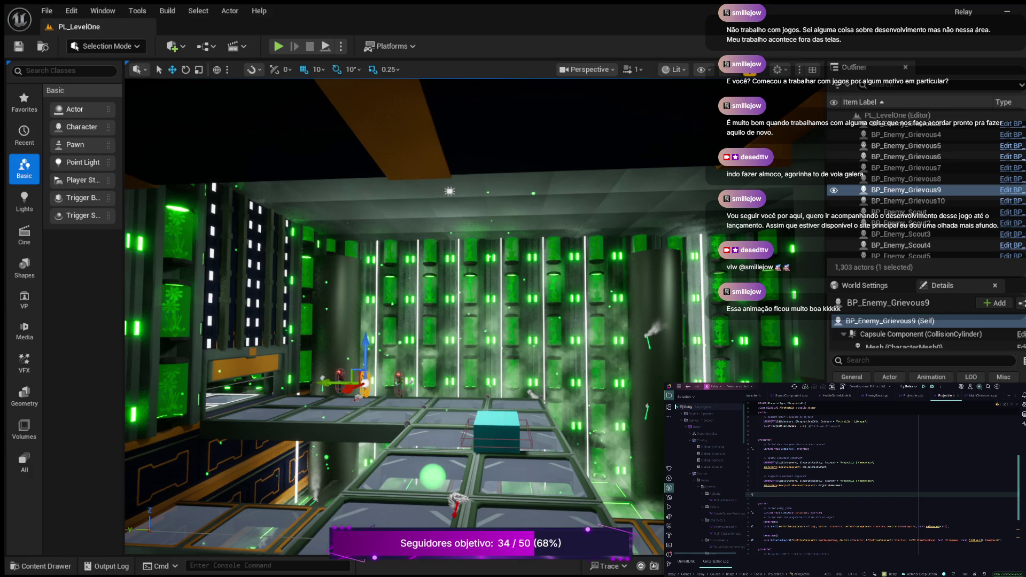
type("UPROPERTY()")
key("Tab")
key("ctrl+z")
key("Return")
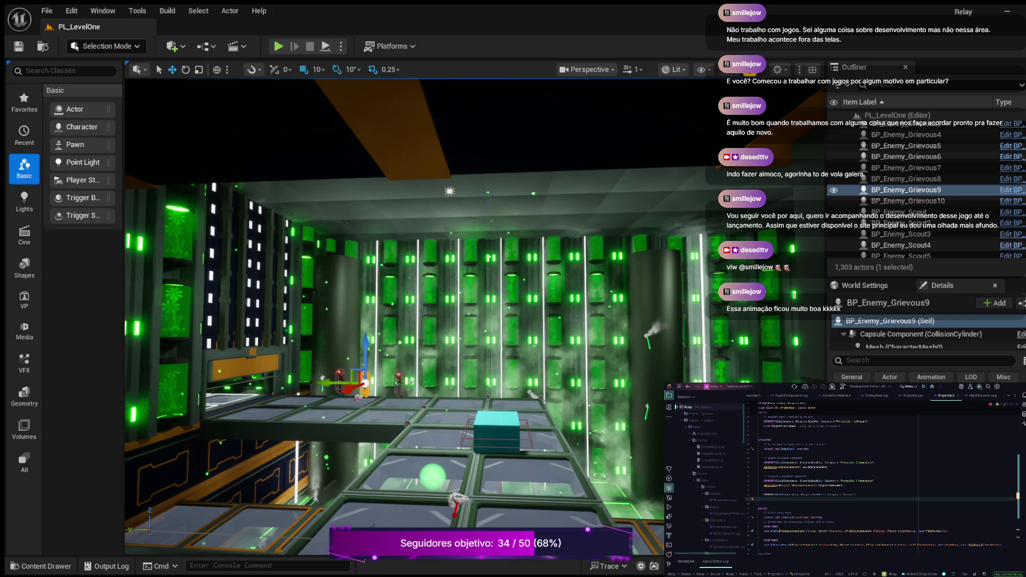
type("UPR")
type("Value")
type(";")
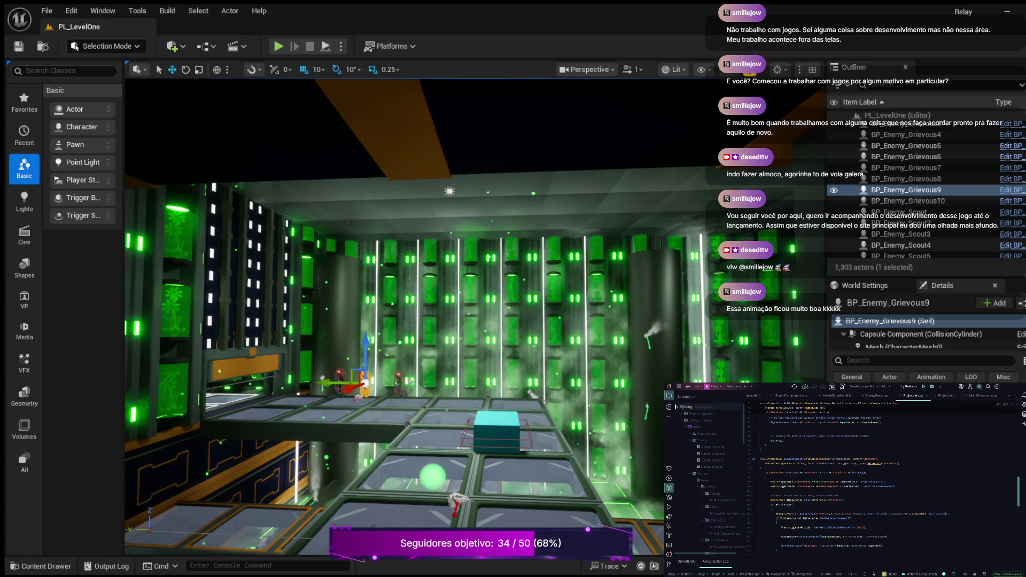
left_click(852, 514)
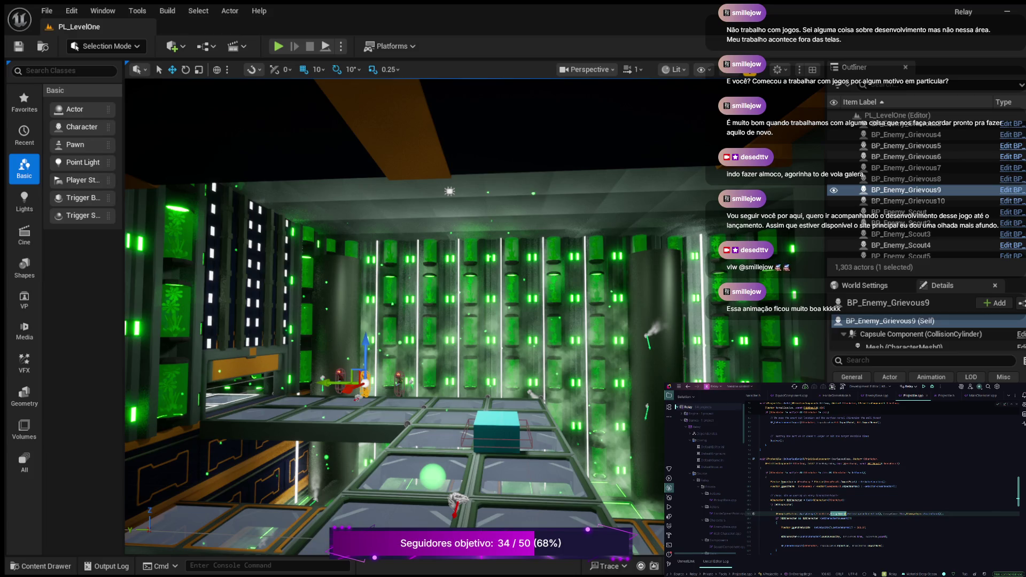
mouse_move(853, 514)
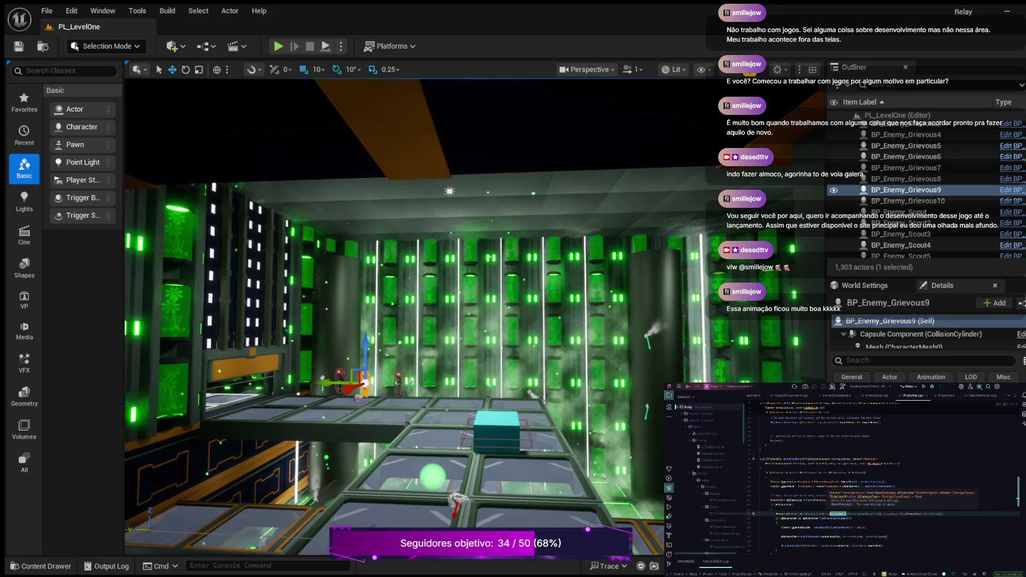
left_click(867, 527)
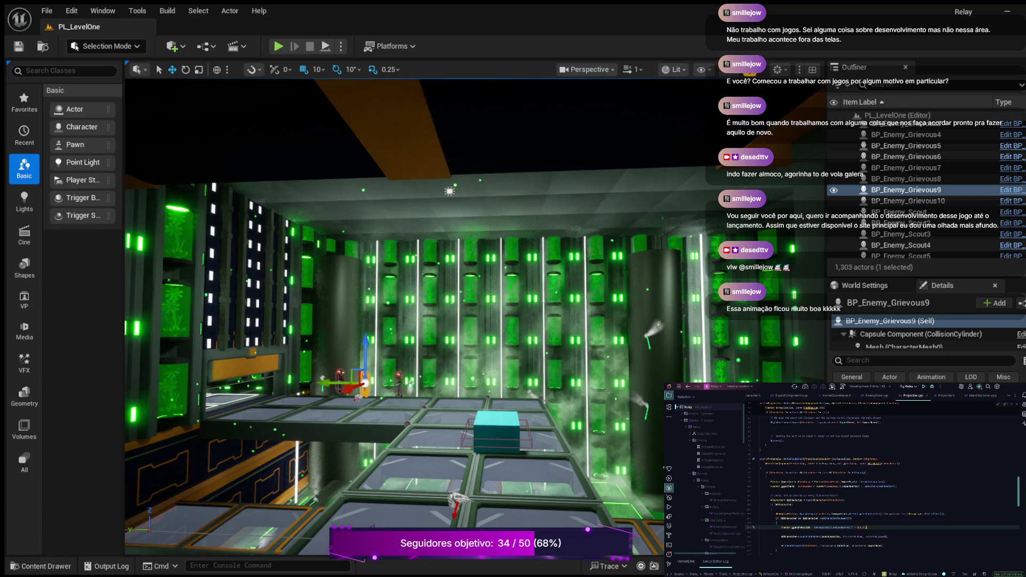
key("ctrl+Tab")
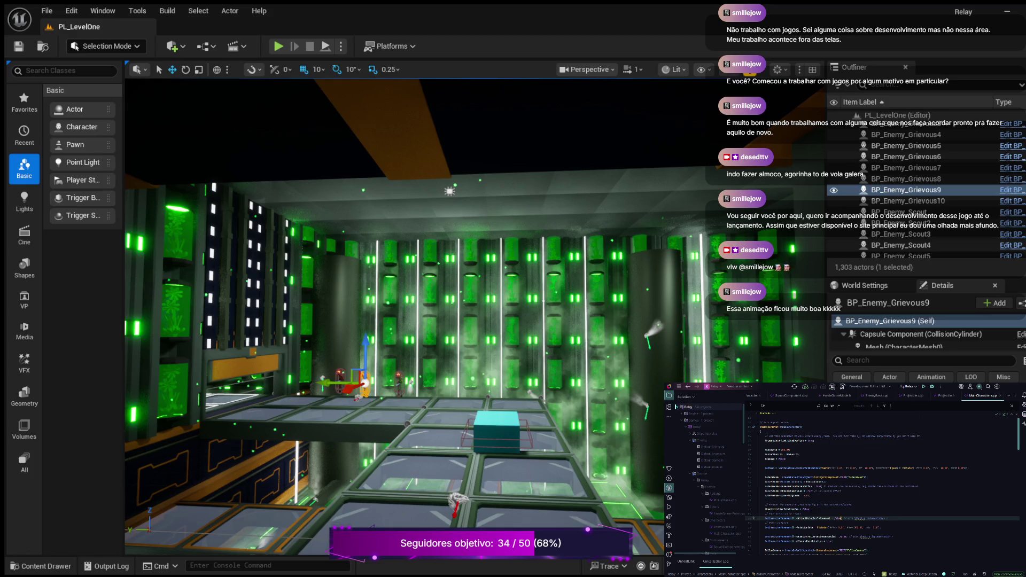
scroll(883, 481, "down", 5)
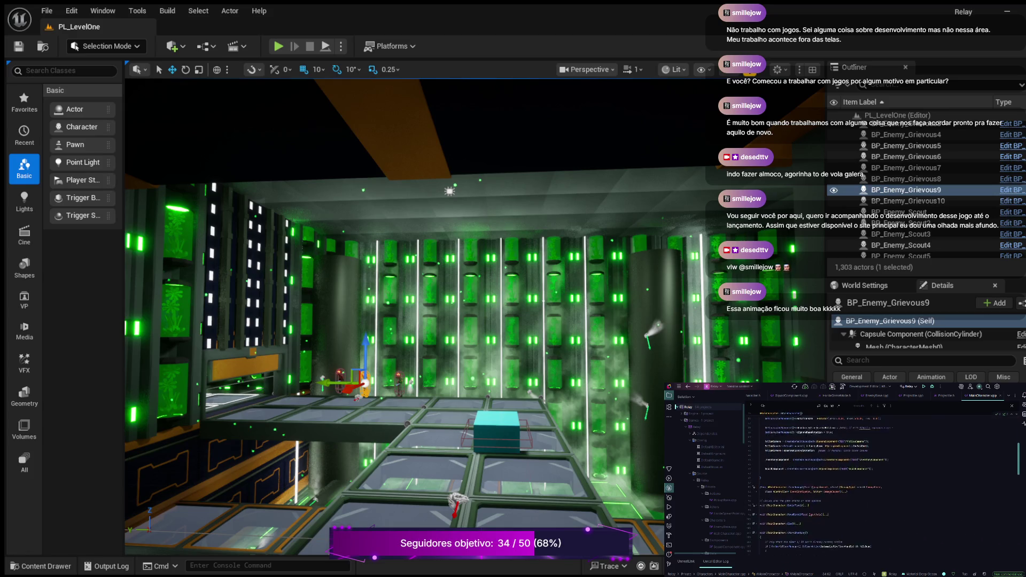
scroll(882, 481, "up", 4)
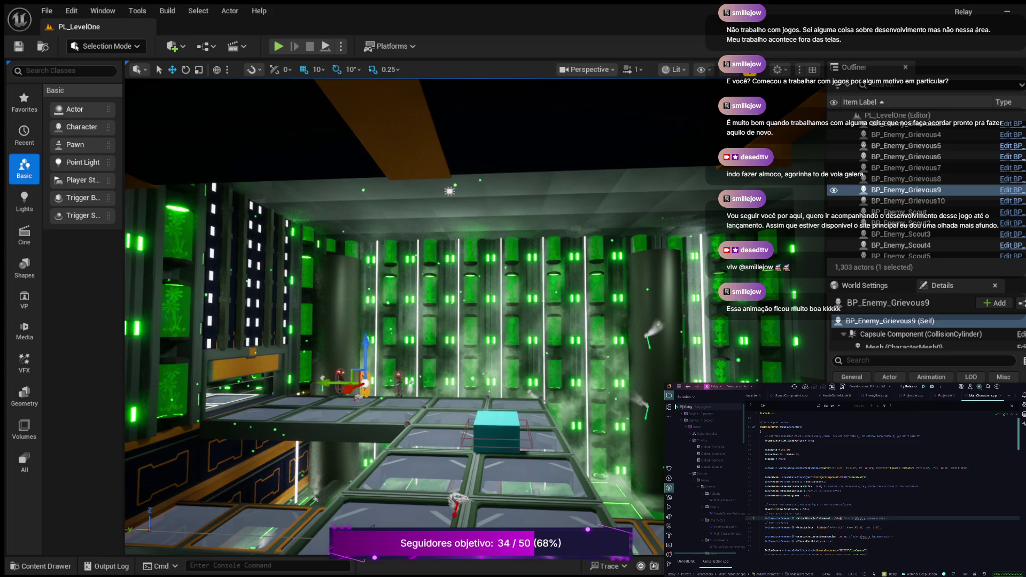
scroll(882, 481, "down", 10)
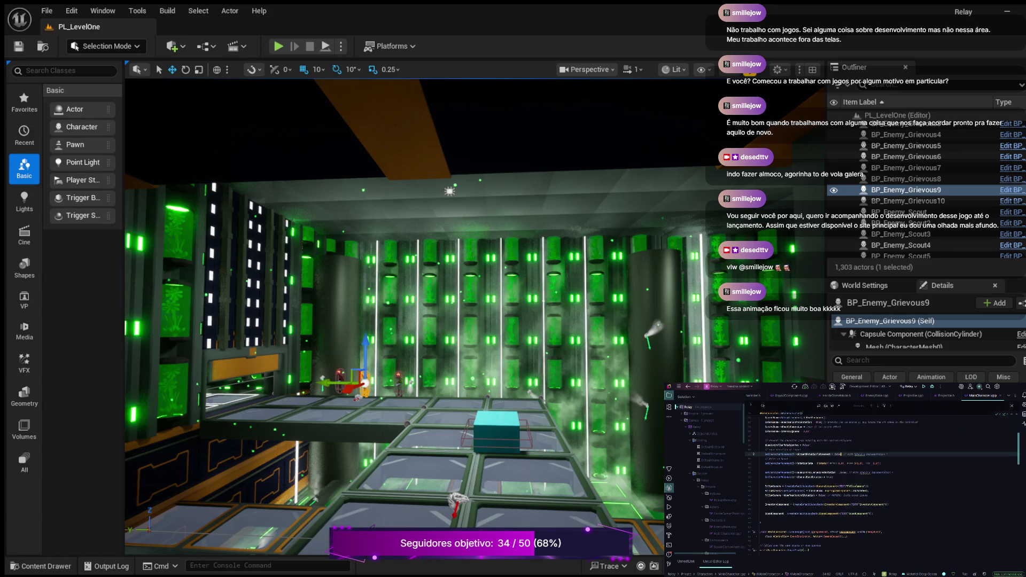
scroll(882, 482, "up", 8)
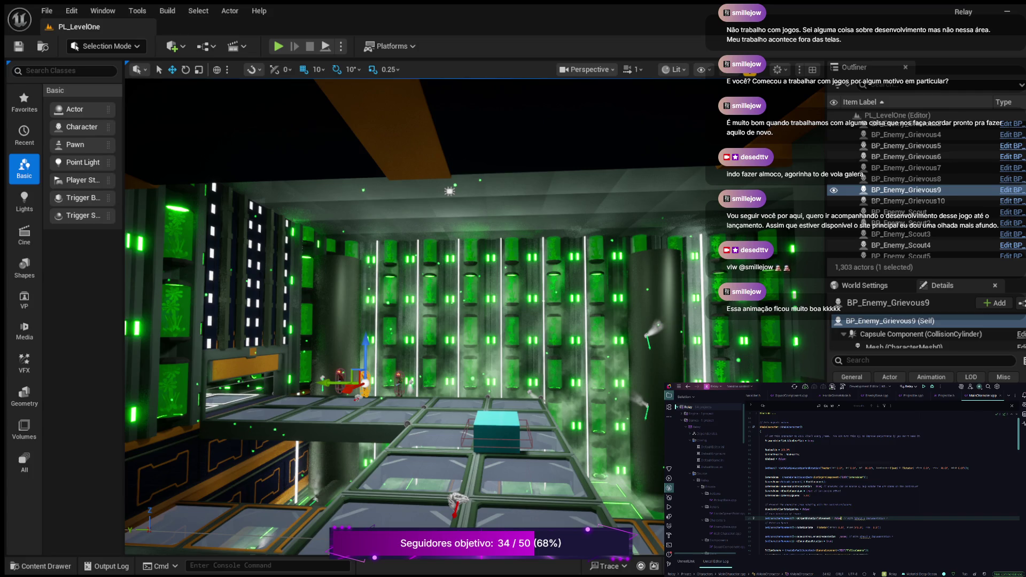
left_click(841, 518)
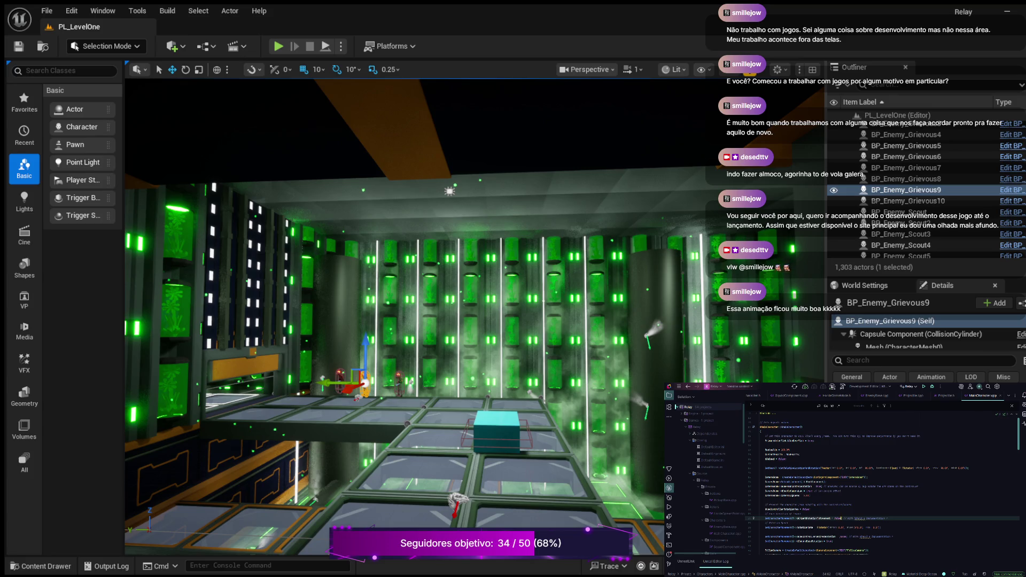
scroll(882, 481, "down", 3)
scroll(882, 482, "up", 3)
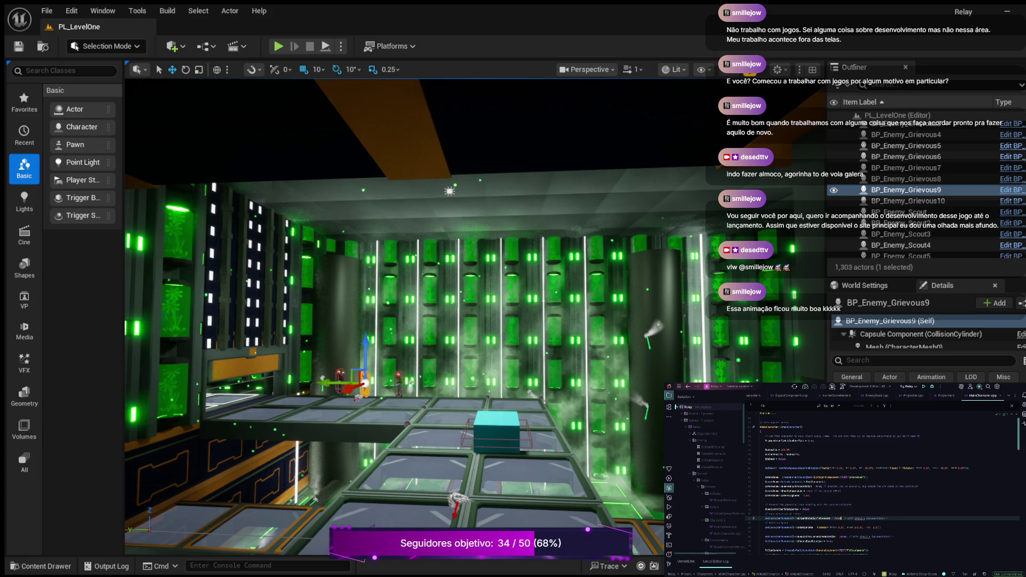
left_click(970, 469)
Comment out the SetRelativeLocationAndRotation call on line 23 with Ctrl+/.
key("ctrl+slash")
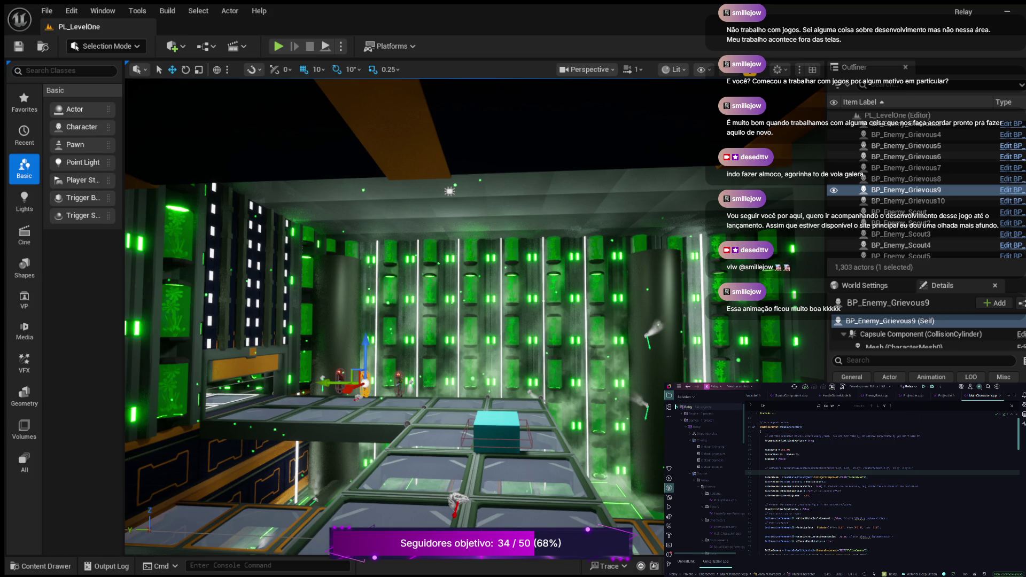
scroll(883, 481, "down", 5)
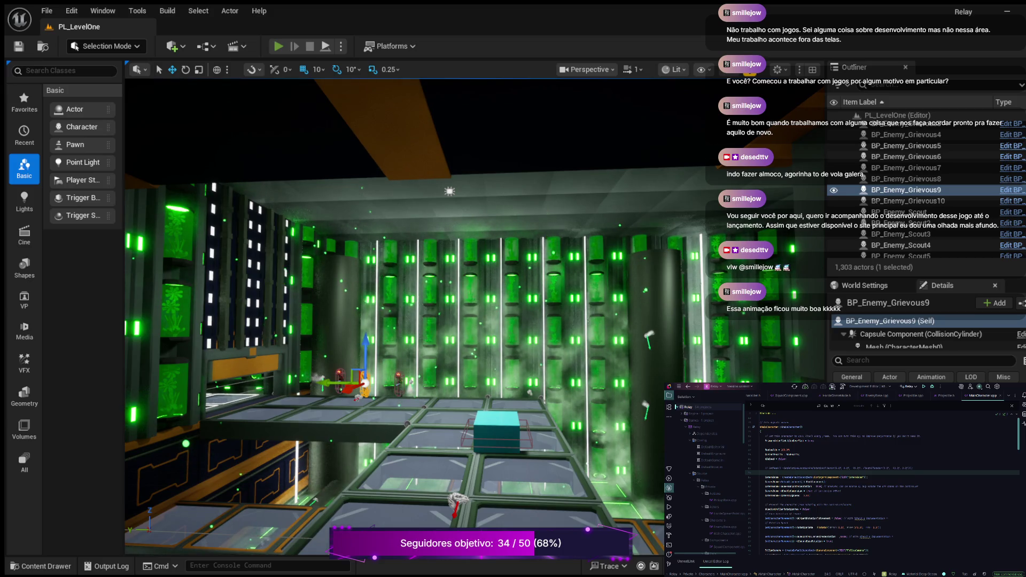
Launch PL_LevelOne via Play Game, run around with W and A while firing, then stop with Esc.
key("alt+p")
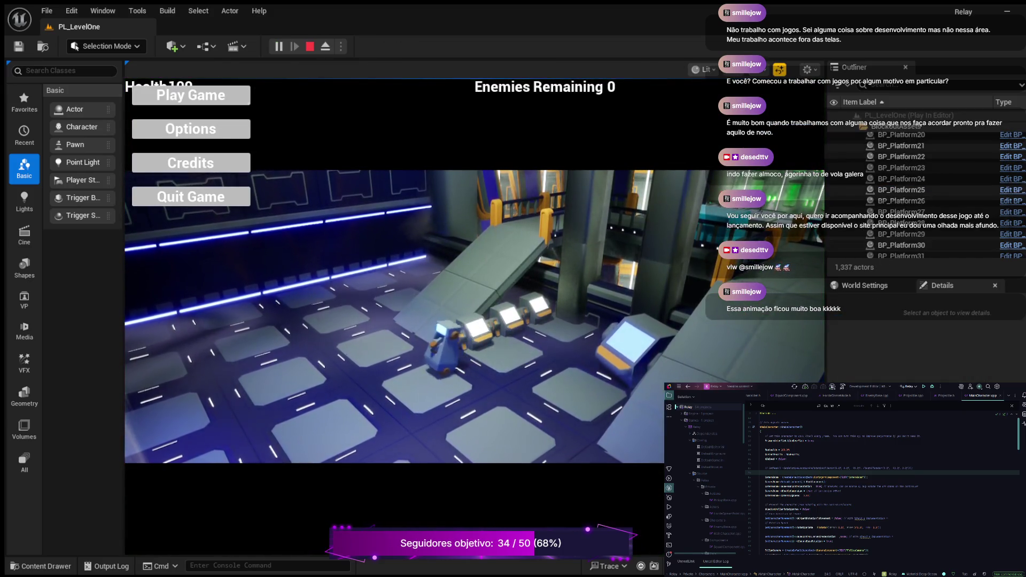
left_click(191, 95)
key("w")
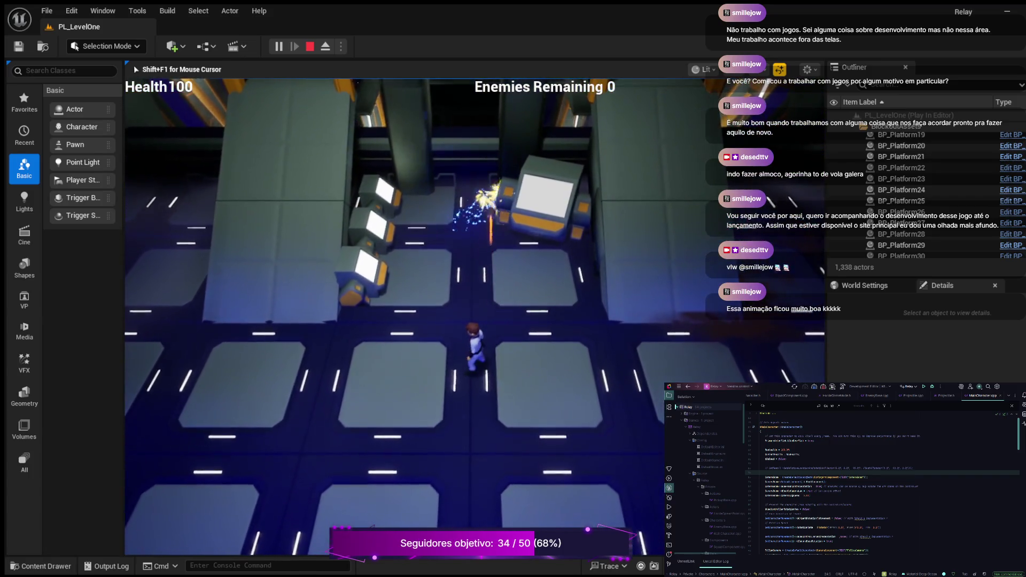
key("a")
key("w")
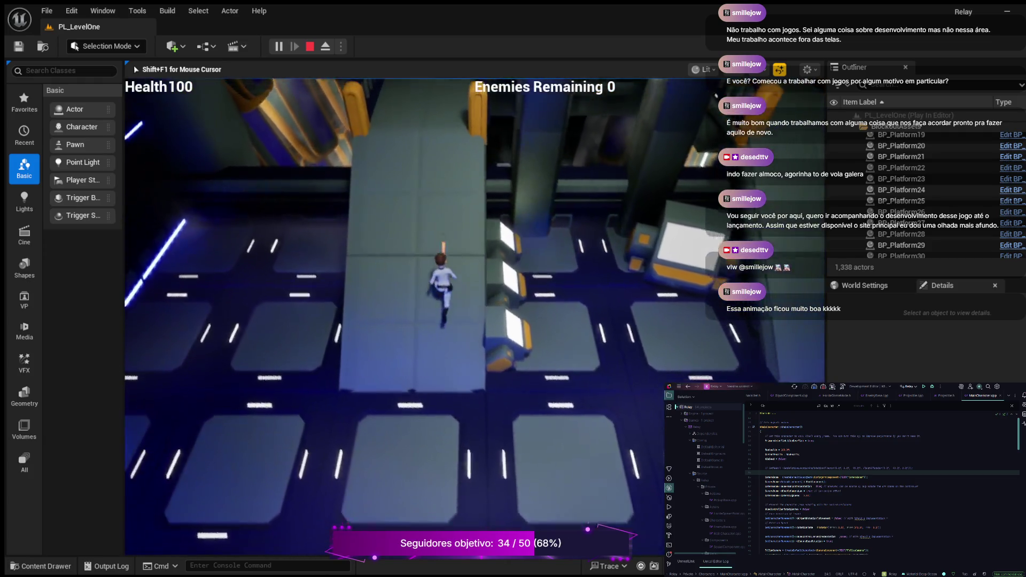
key("Escape")
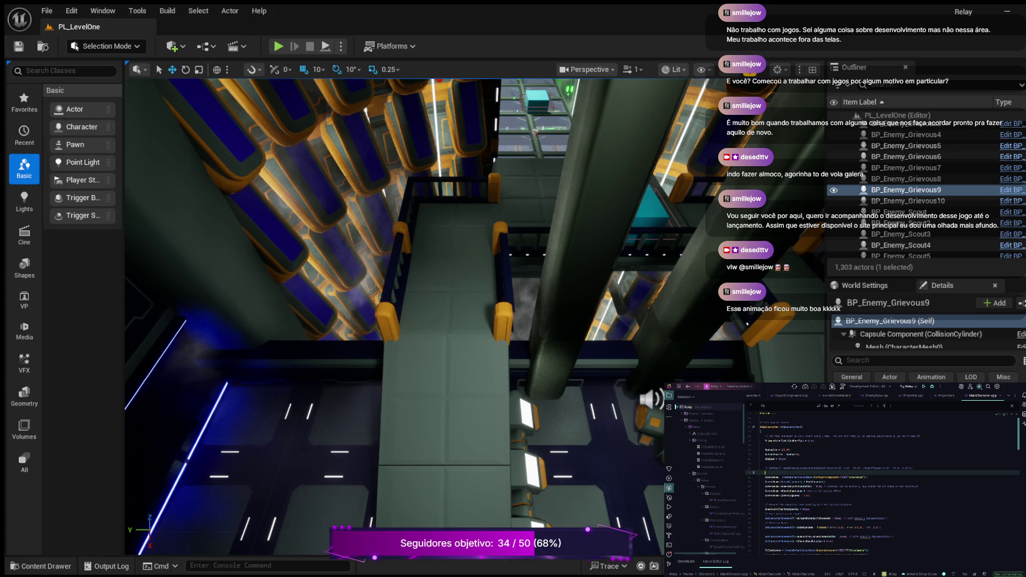
scroll(882, 482, "down", 6)
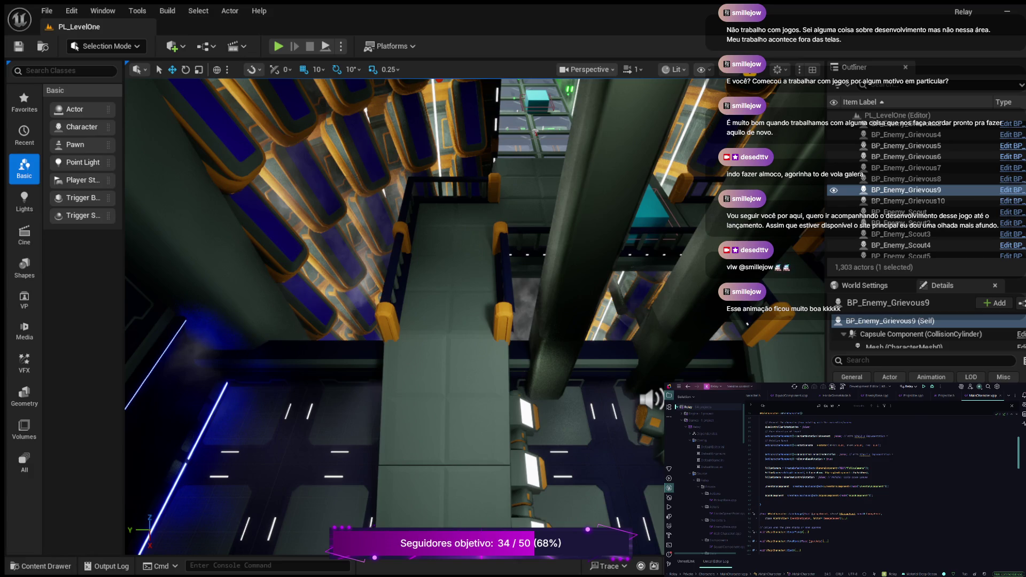
scroll(882, 481, "down", 10)
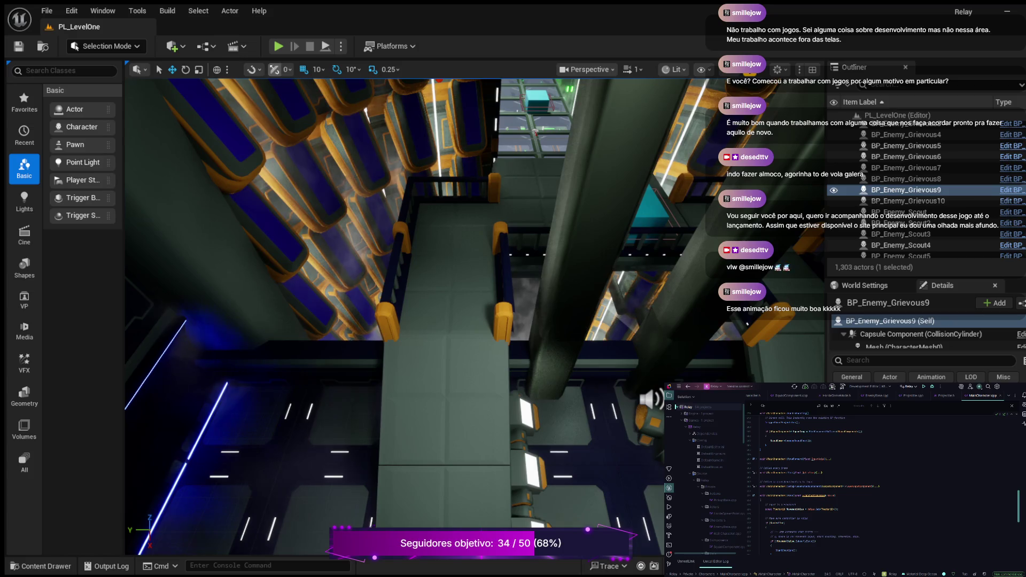
key("alt+p")
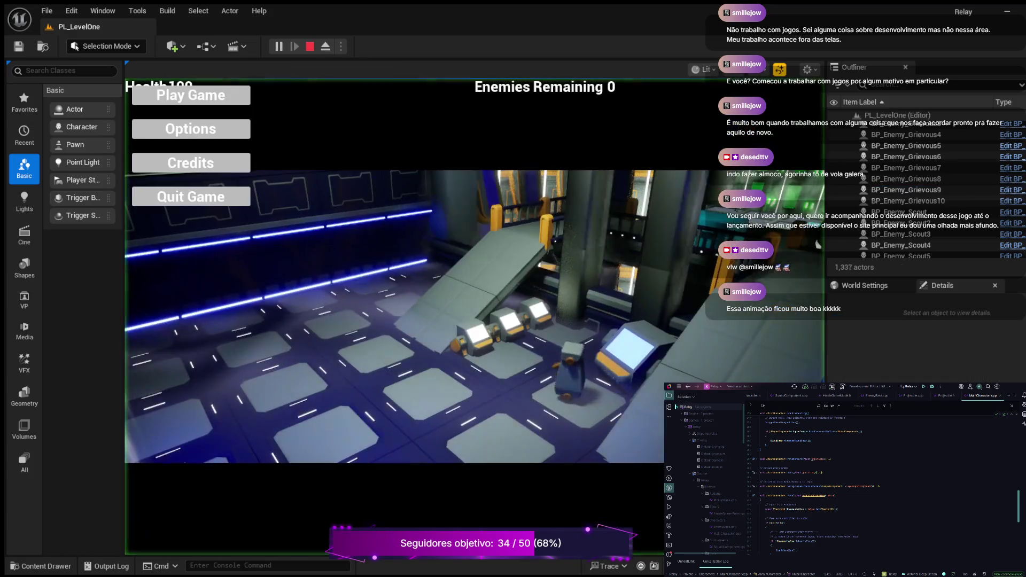
left_click(191, 95)
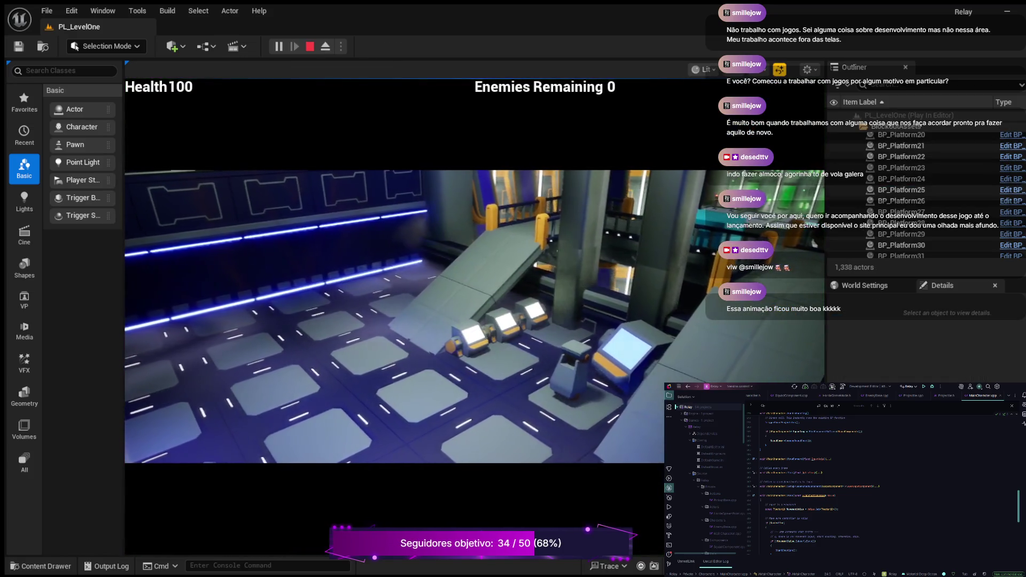
key("d")
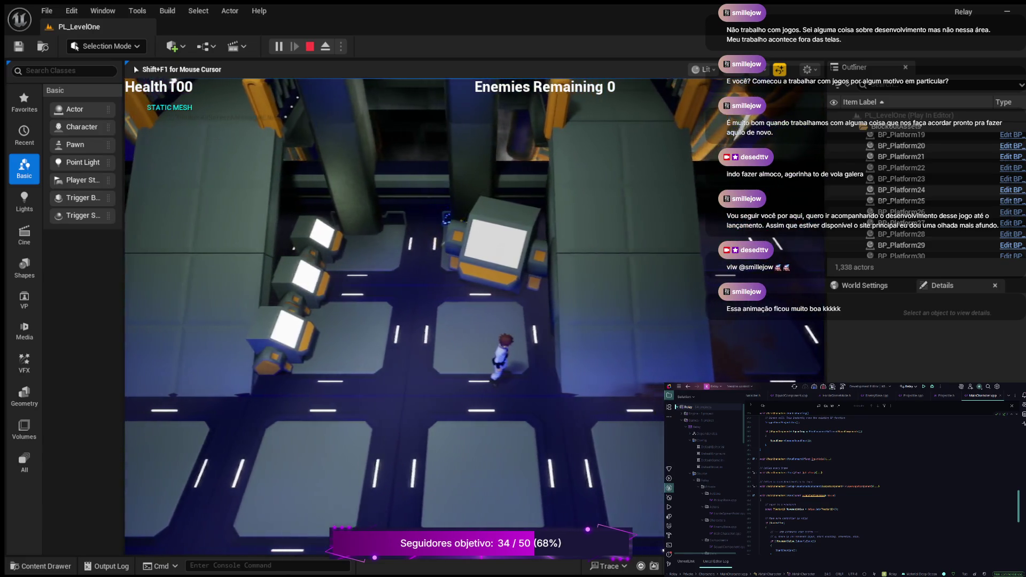
key("a")
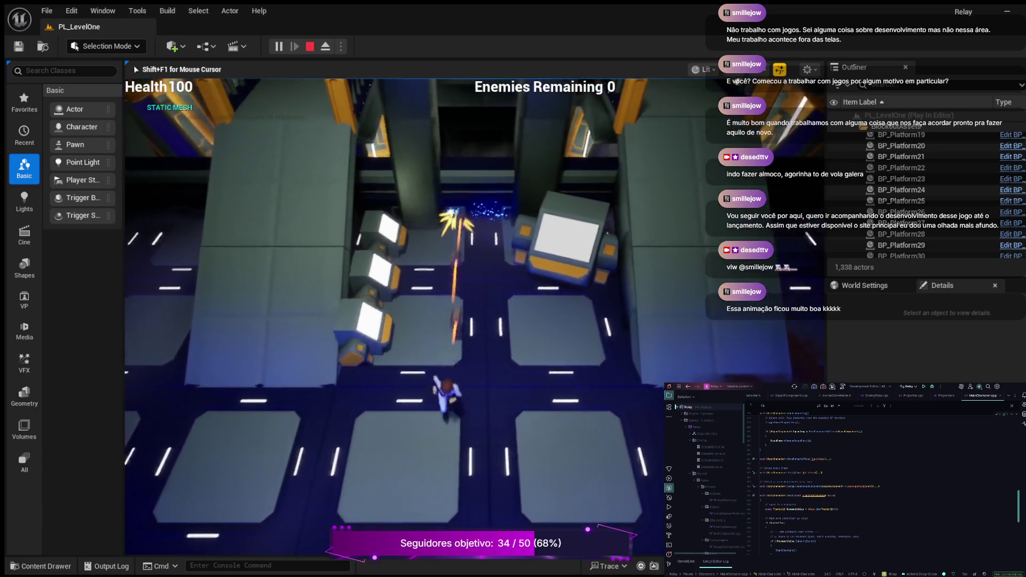
key("Escape")
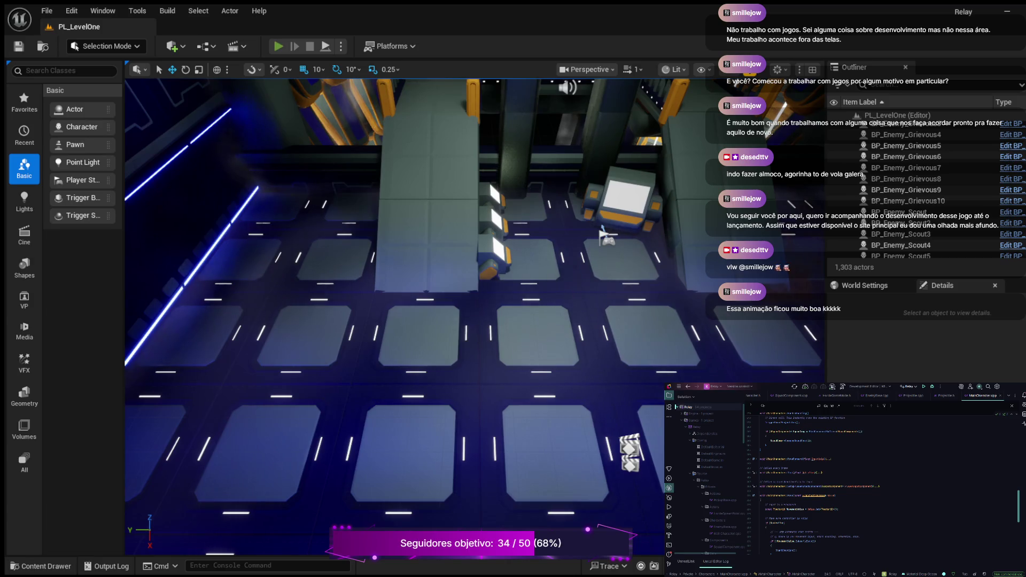
Start a new play session and advance the character toward the central pillar.
key("alt+p")
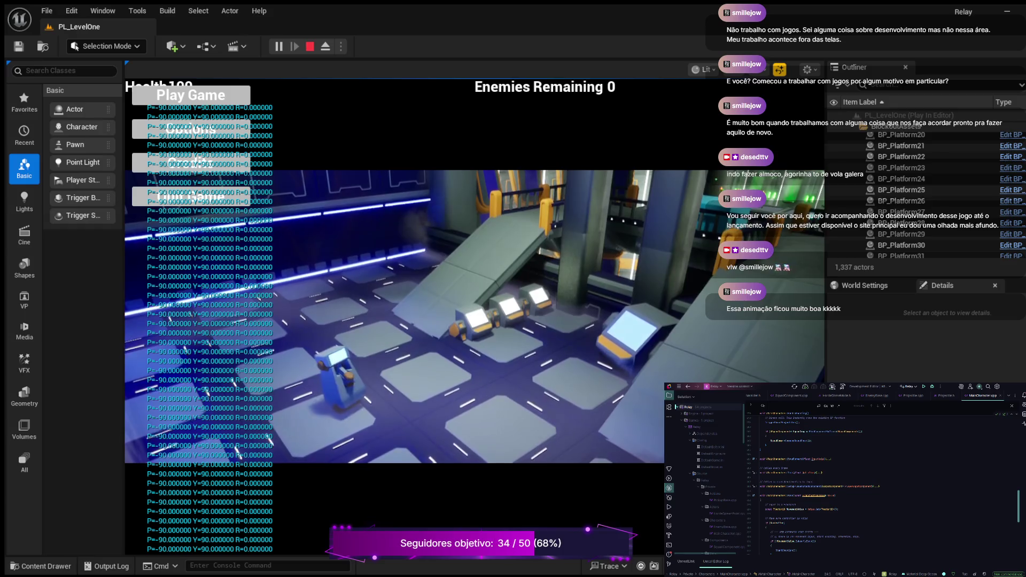
key("d")
key("d")
key("Return")
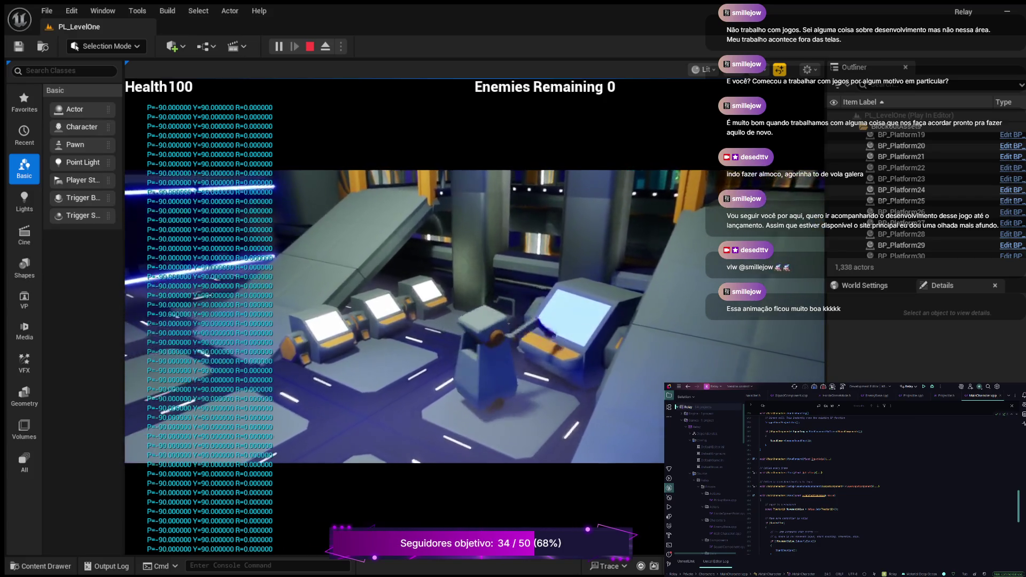
key("w")
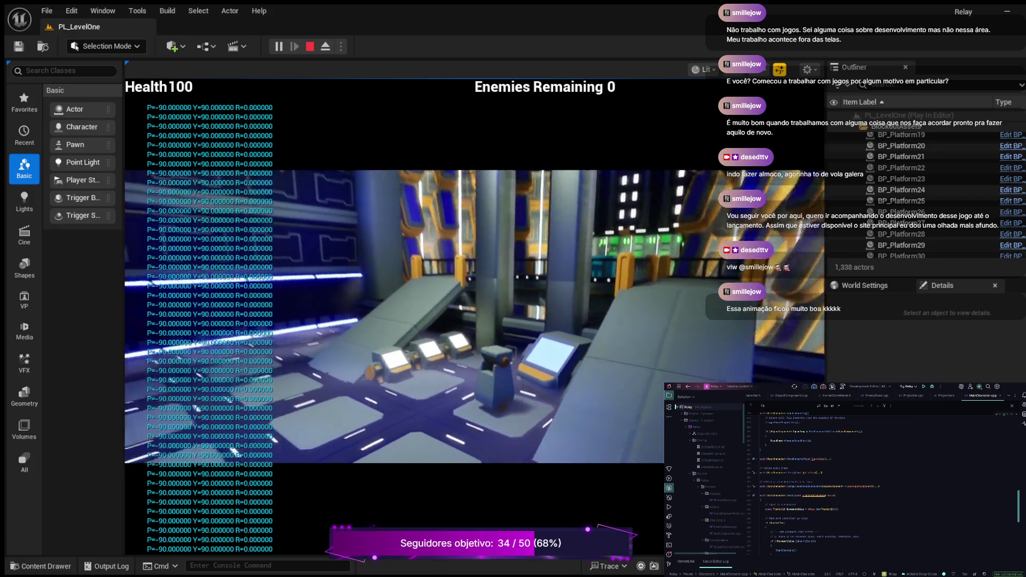
key("w")
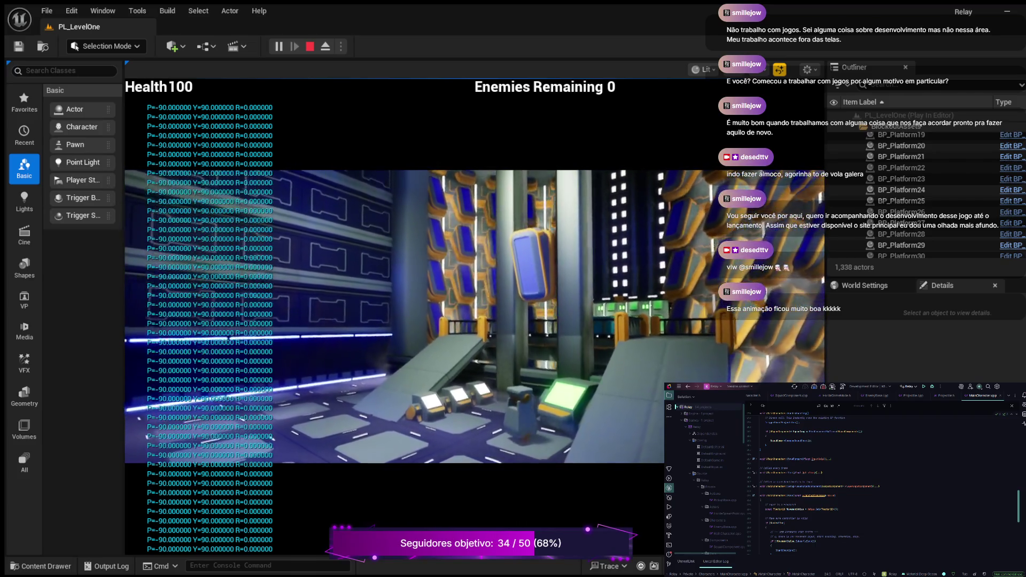
key("w")
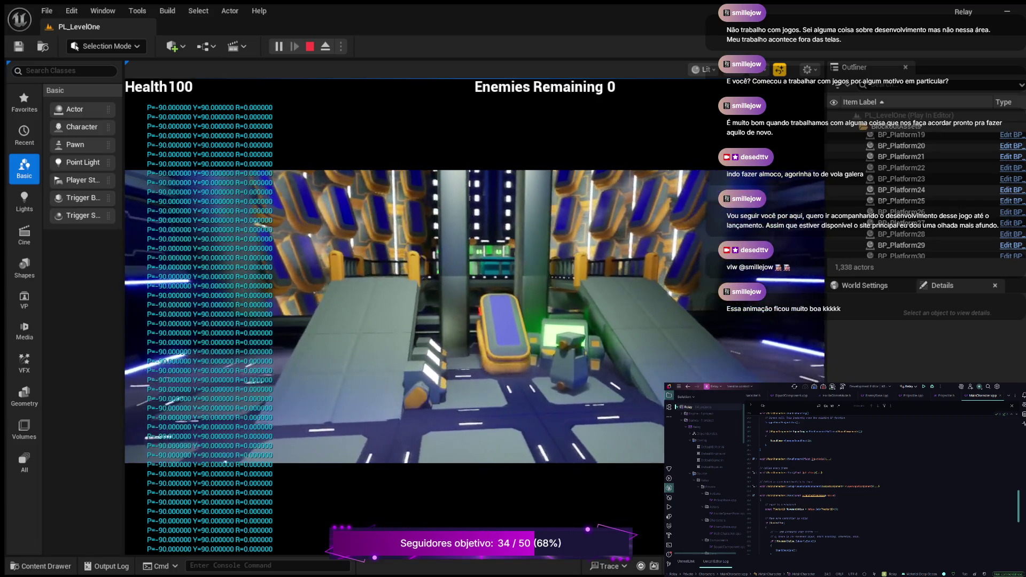
Keep moving and attacking until the character dies, then eject with F8 and select its body.
key("d")
key("s")
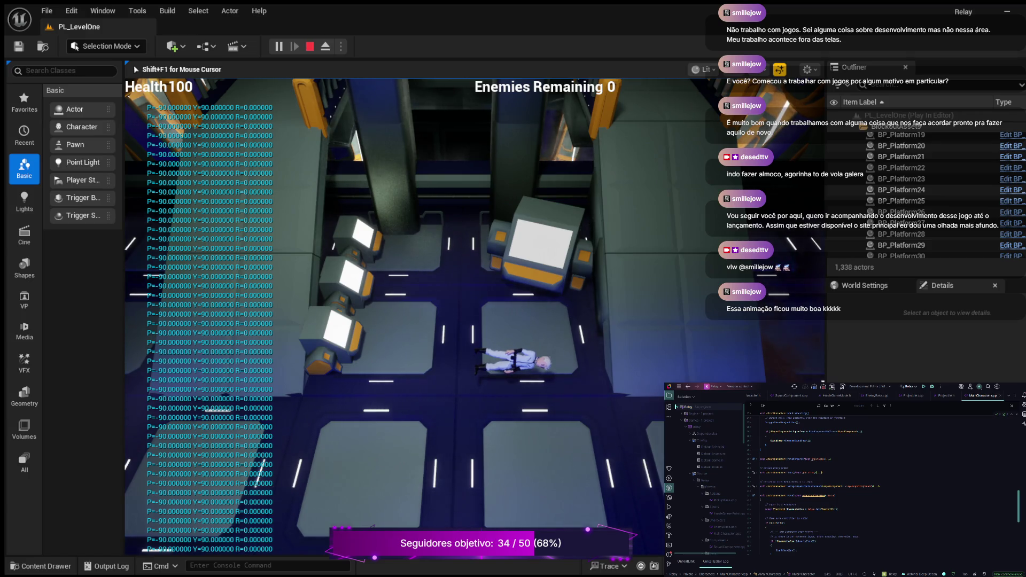
key("F8")
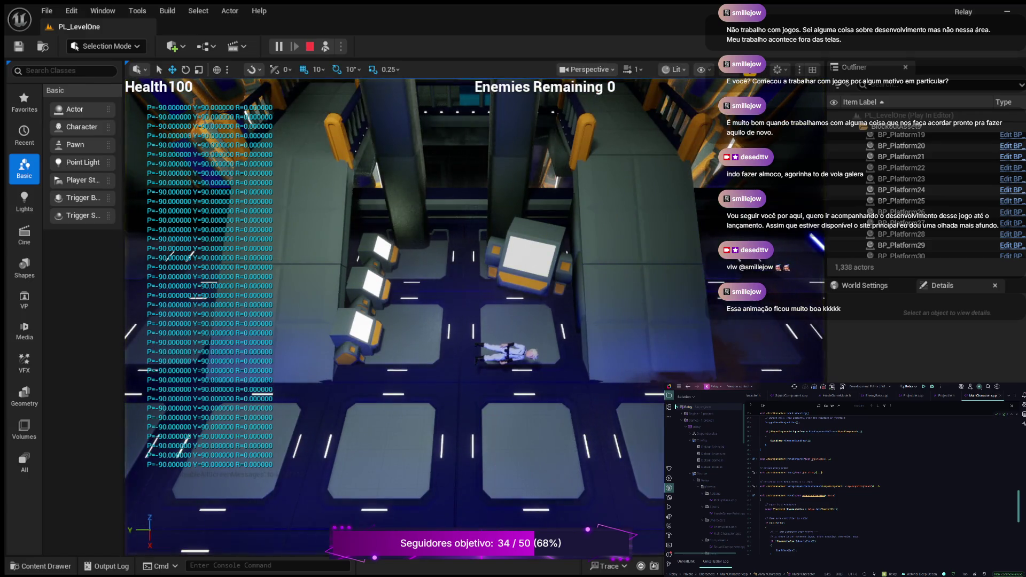
left_click(508, 353)
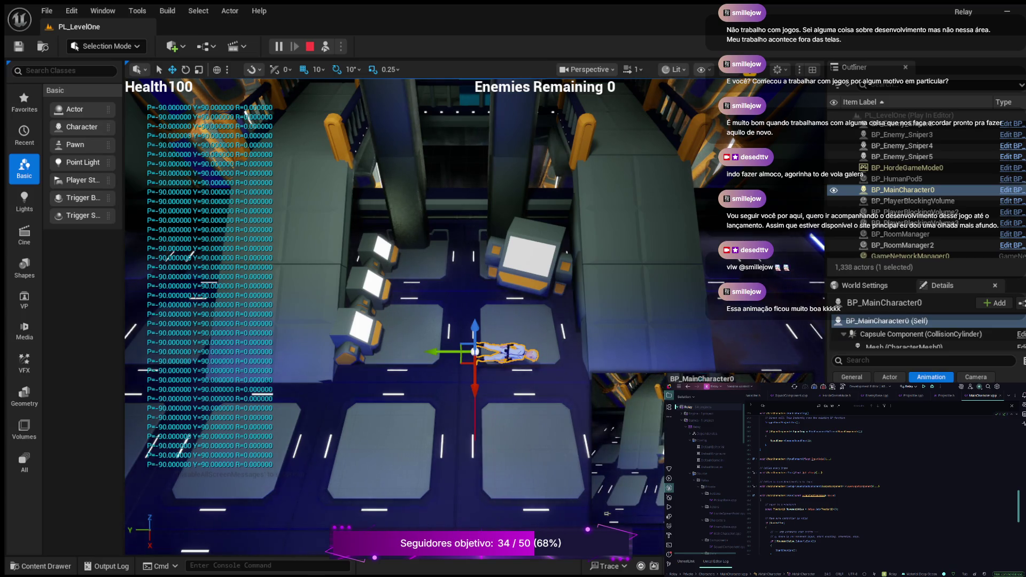
Zoom in on the fallen character, view its Actor properties, then stop and restart the play session.
scroll(394, 318, "up", 3)
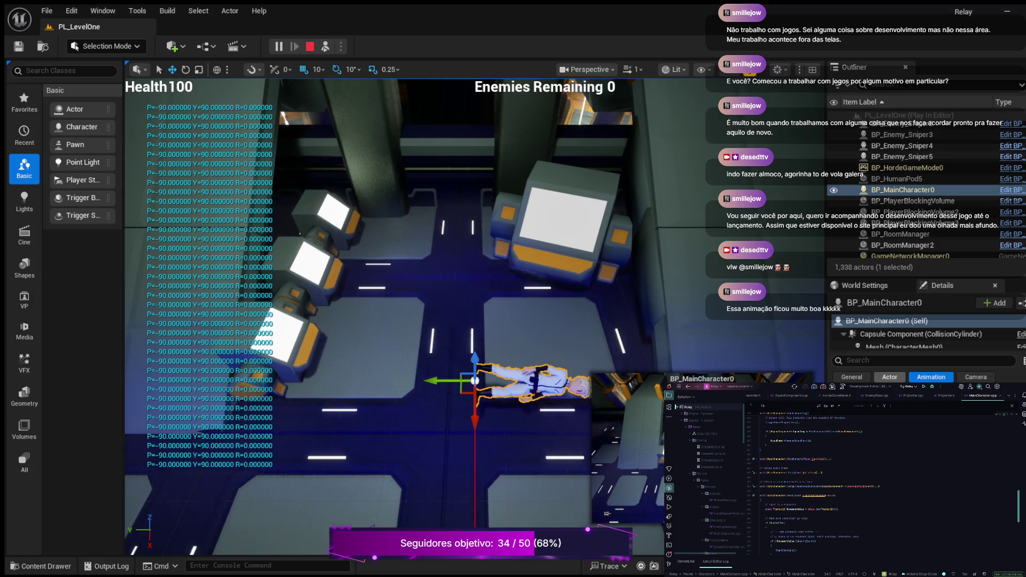
left_click(890, 377)
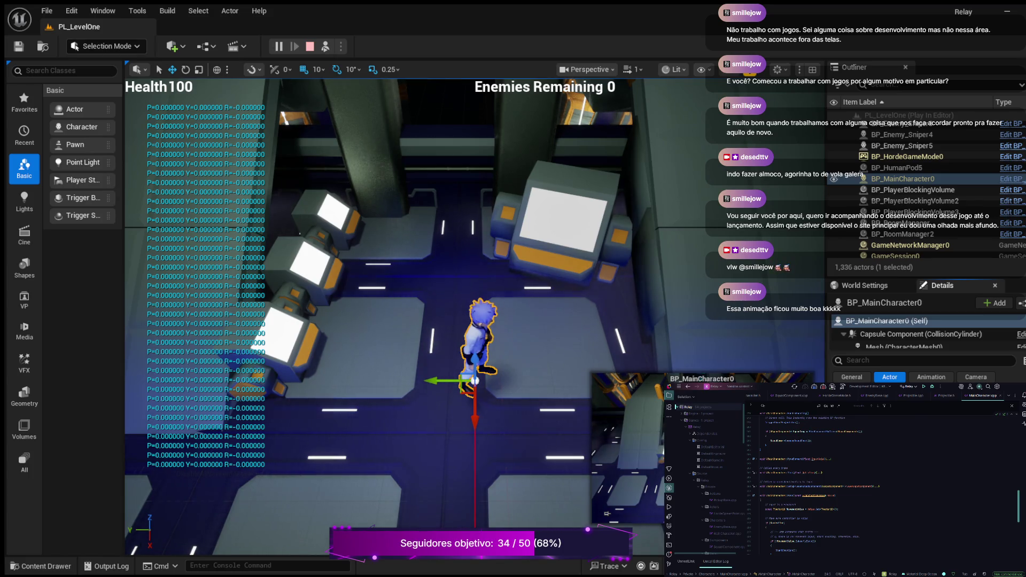
key("Escape")
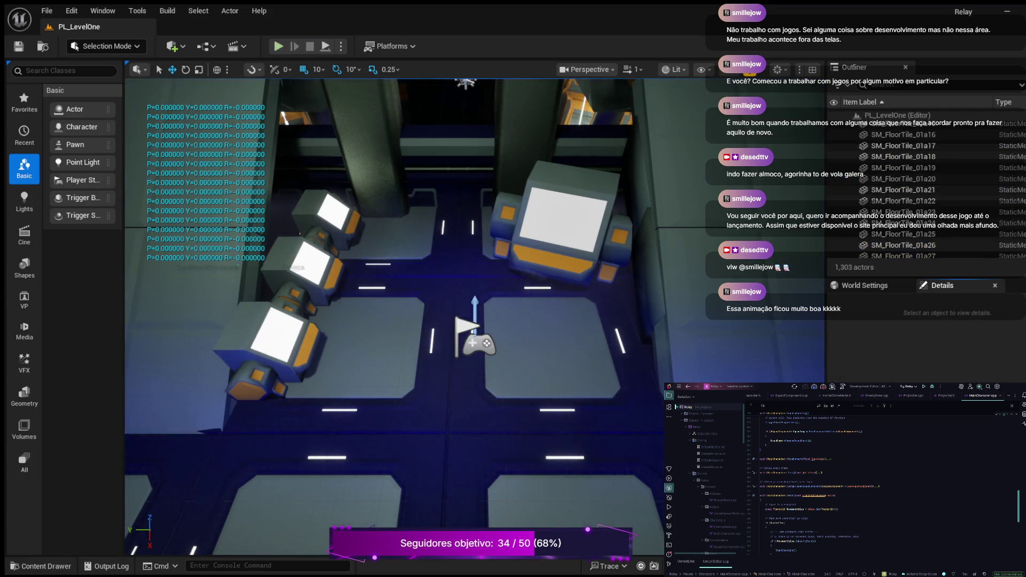
key("alt+p")
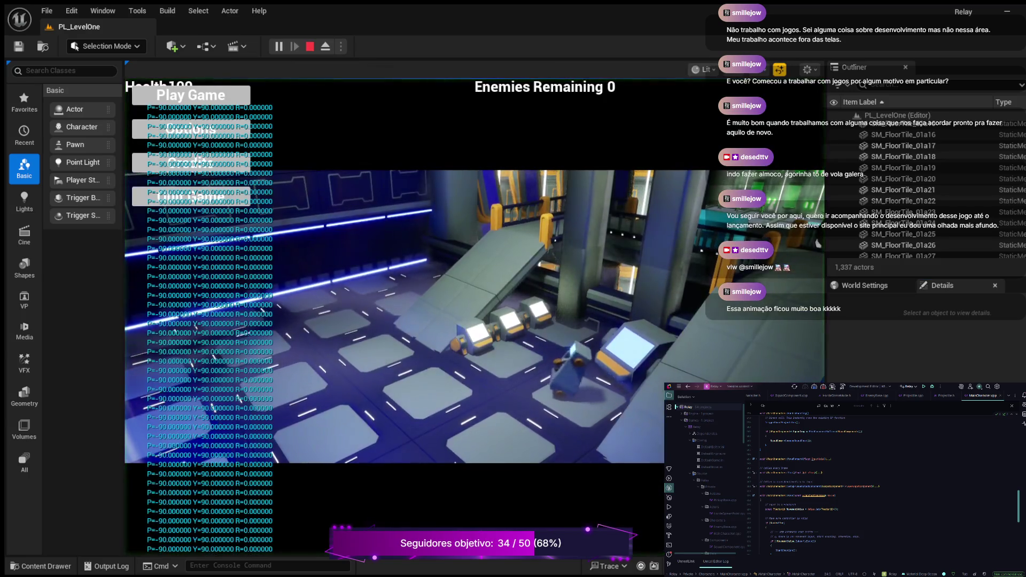
Run the character left and right until it dies, then eject with F8.
key("a")
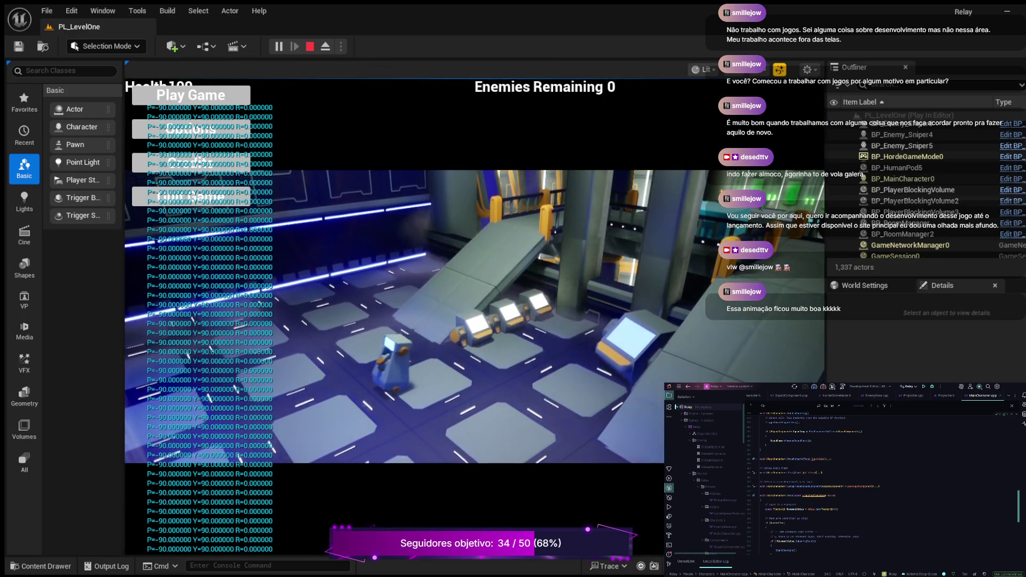
key("d")
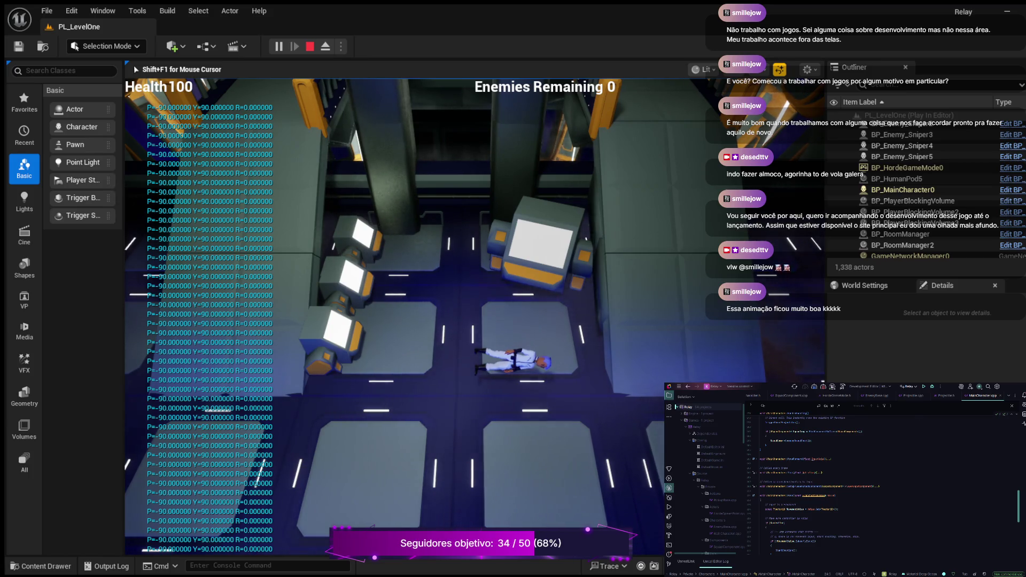
key("F8")
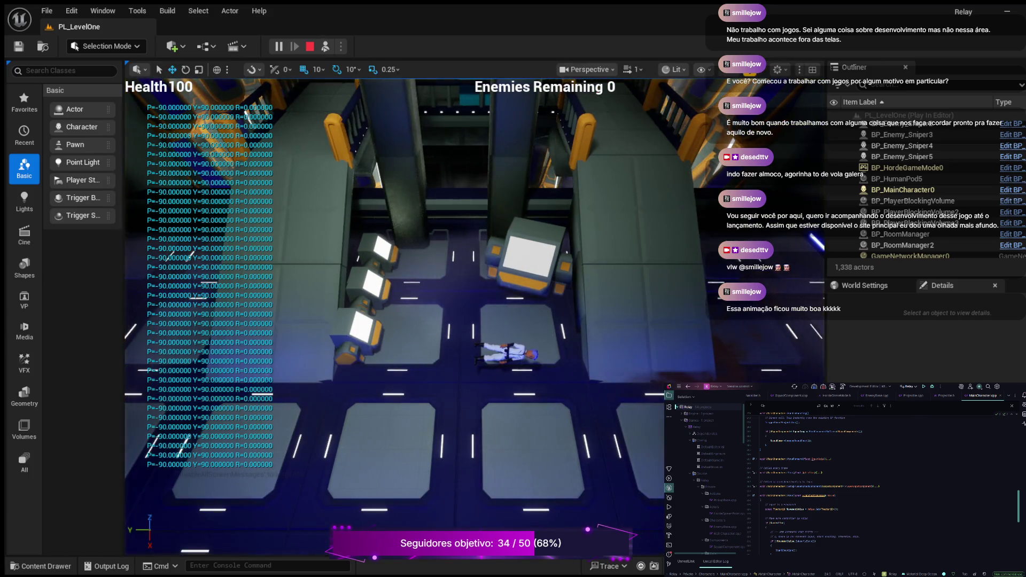
Select the dead BP_MainCharacter0, stop Play-In-Editor, and start a fresh play session.
left_click(904, 190)
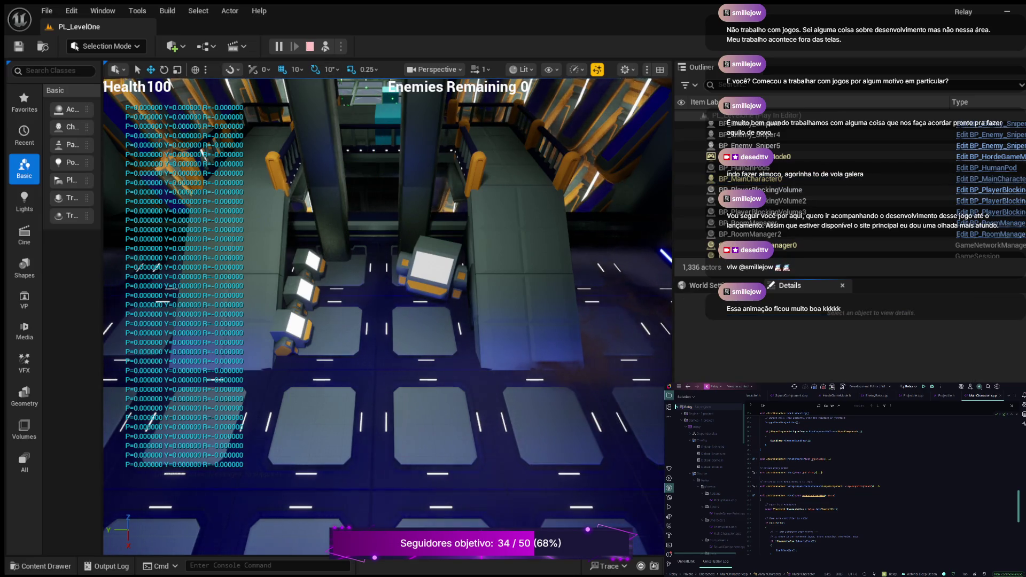
key("Escape")
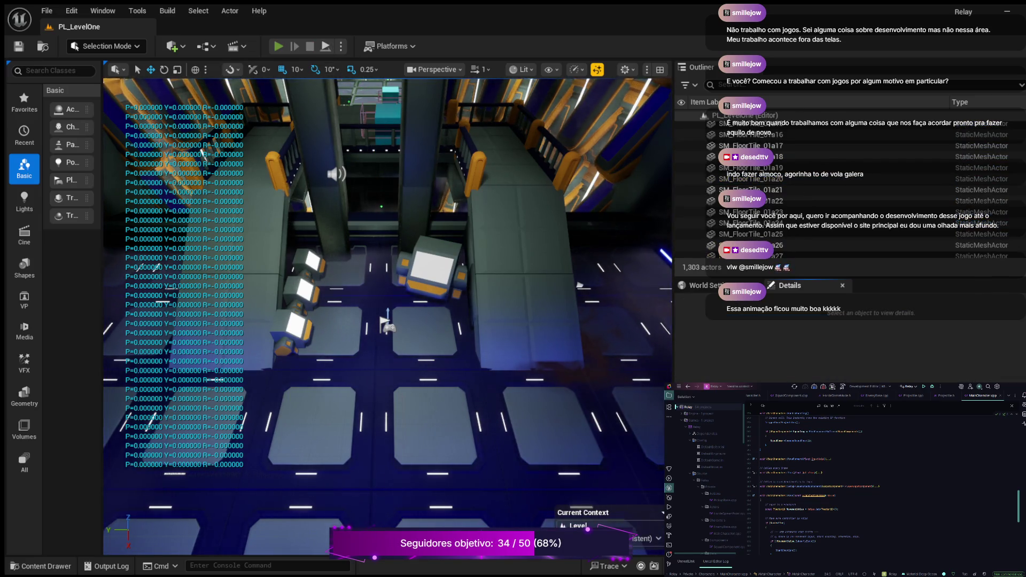
key("alt+p")
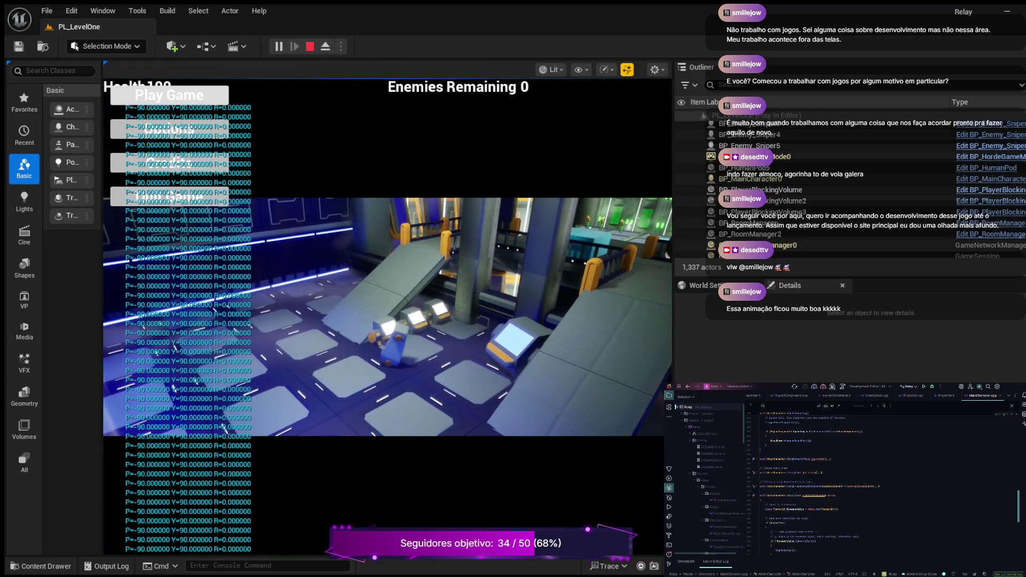
Start the game from the Play Game menu, then eject with F8 to inspect BP_MainCharacter0.
left_click(169, 95)
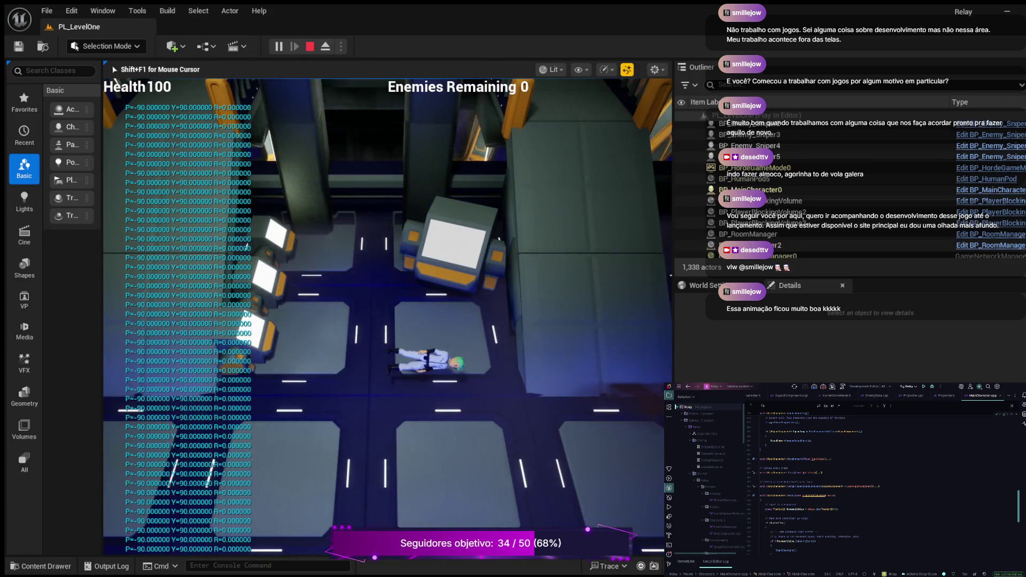
key("F8")
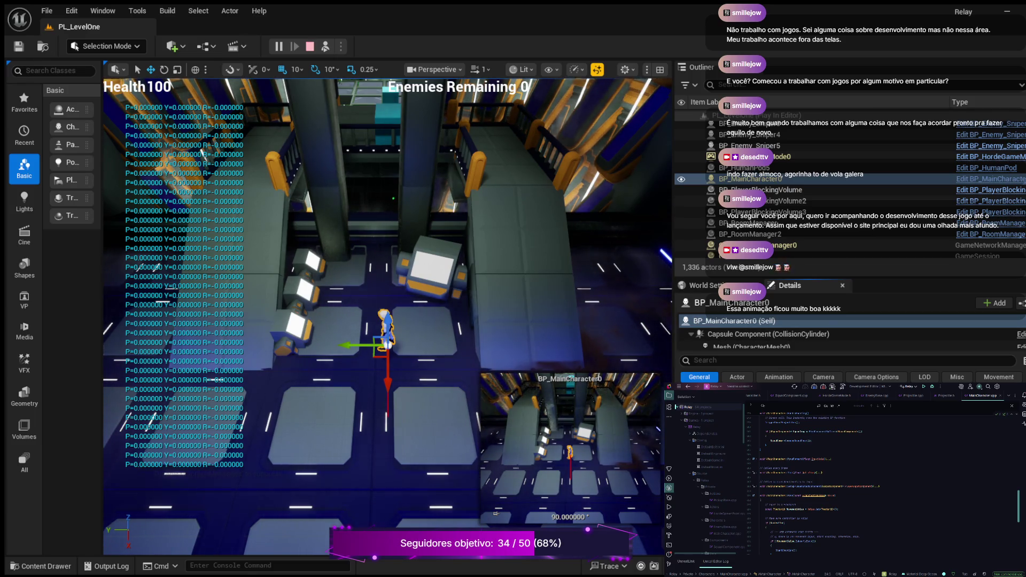
Restart PIE and eject to view BP_MainCharacter0's capsule, mesh and camera boom components.
key("Escape")
key("alt+p")
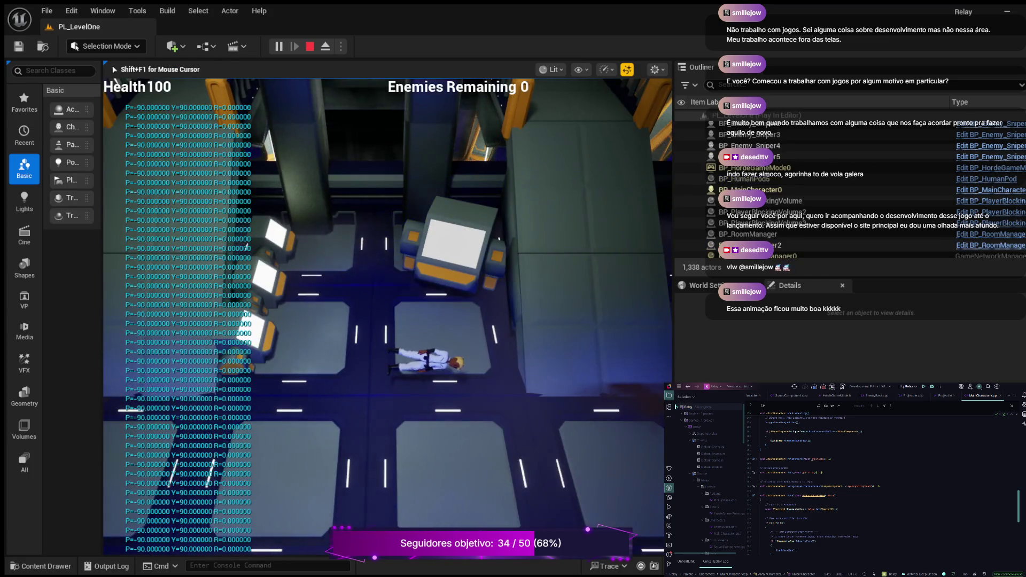
key("F8")
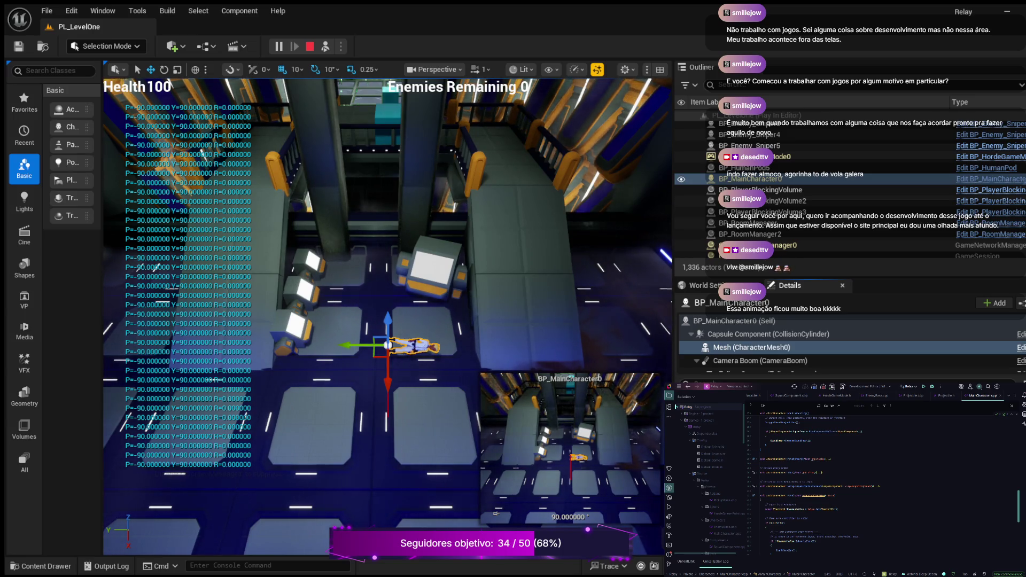
End the current play session and relaunch Play-In-Editor for PL_LevelOne.
scroll(850, 343, "down", 2)
scroll(850, 336, "up", 2)
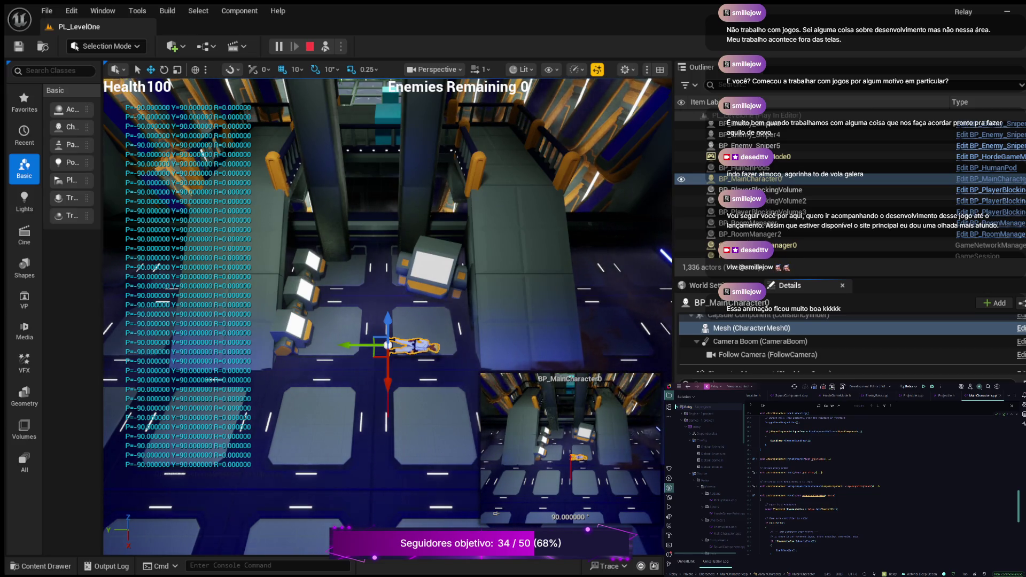
key("Escape")
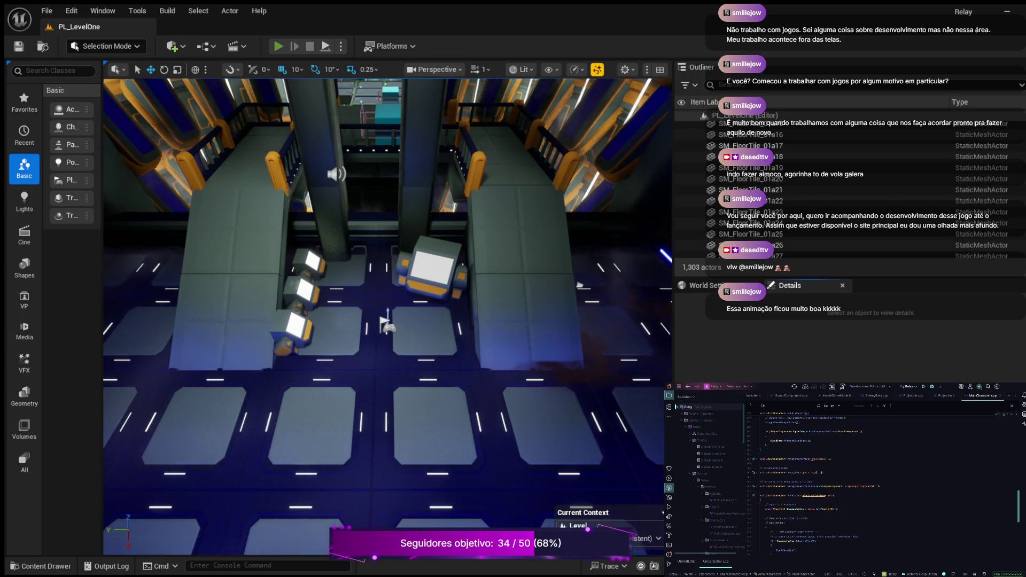
key("alt+p")
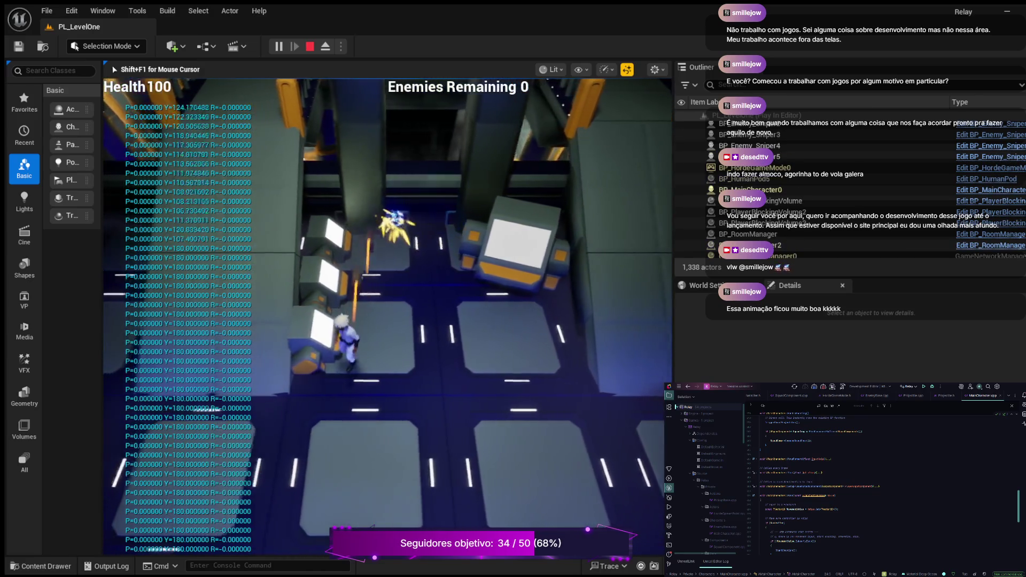
Walk the character along the walkway past the cyan block into the next room.
key("w")
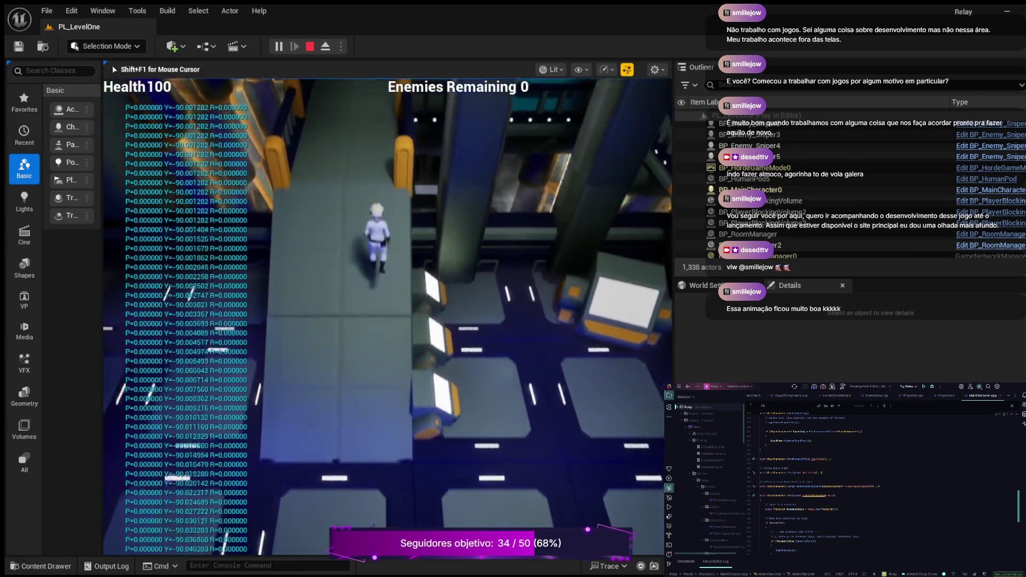
key("w")
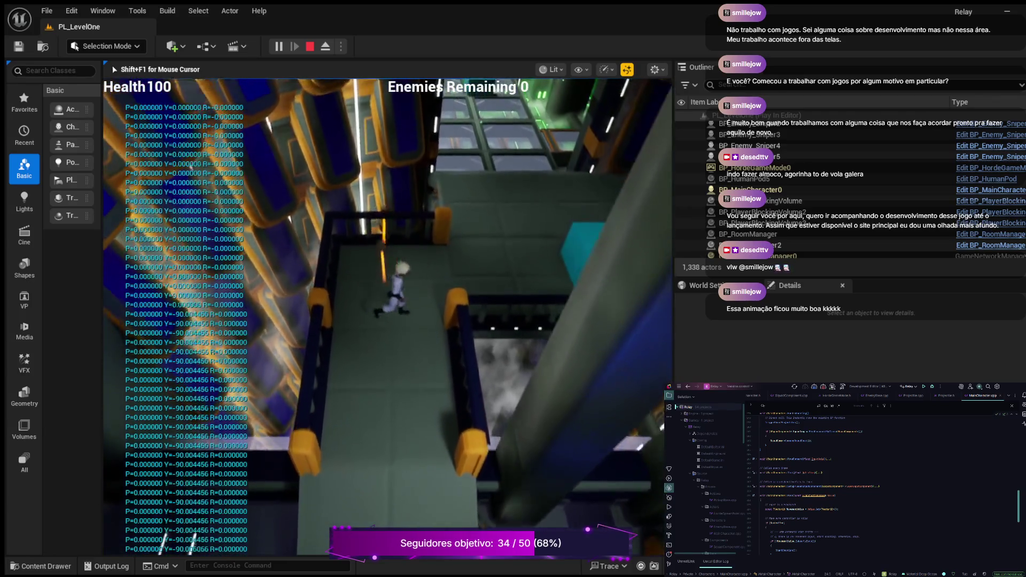
key("w")
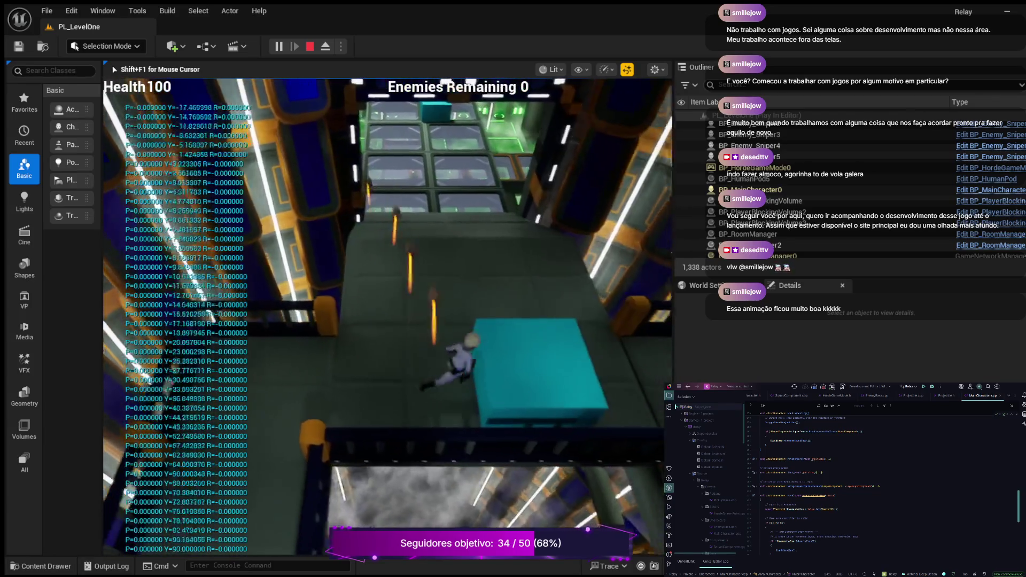
key("w")
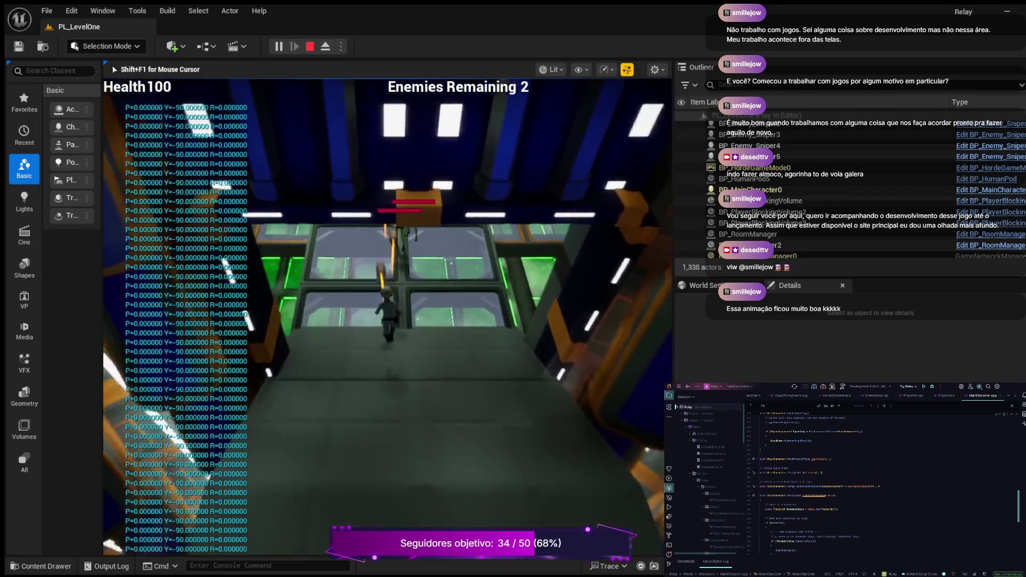
Maneuver around the enemy while firing, as Health drops from 100 toward 20.
key("s")
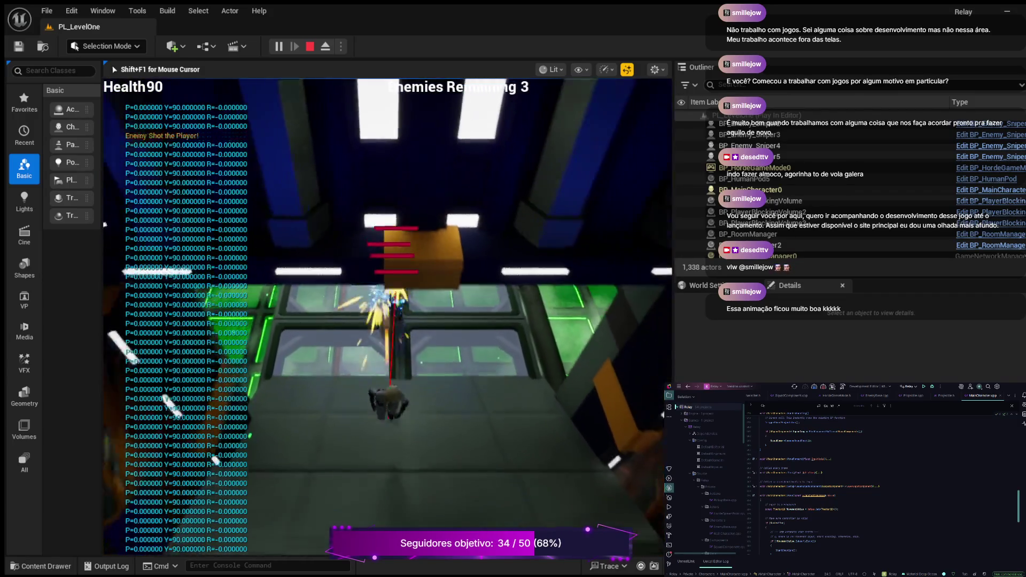
key("w")
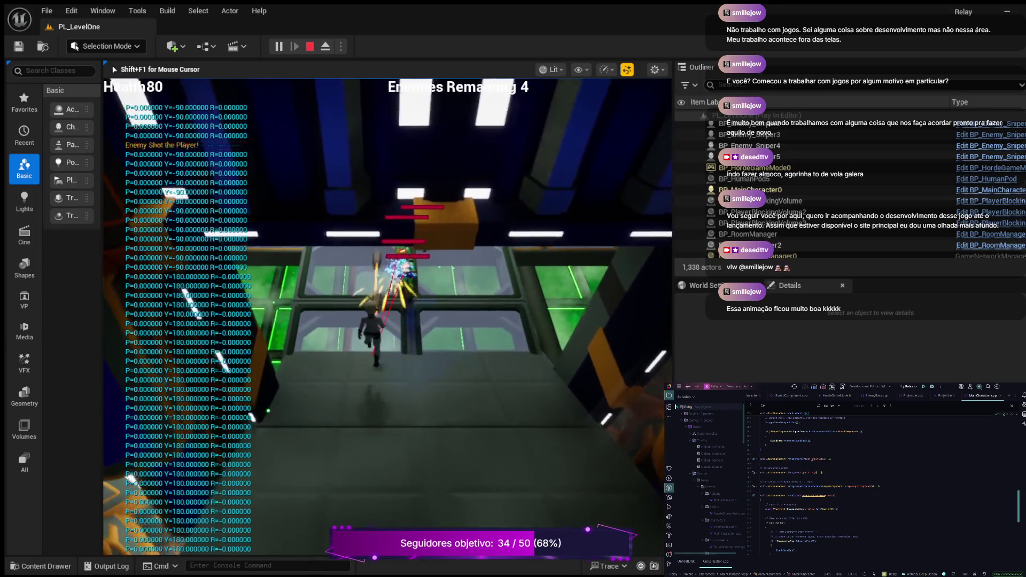
key("a")
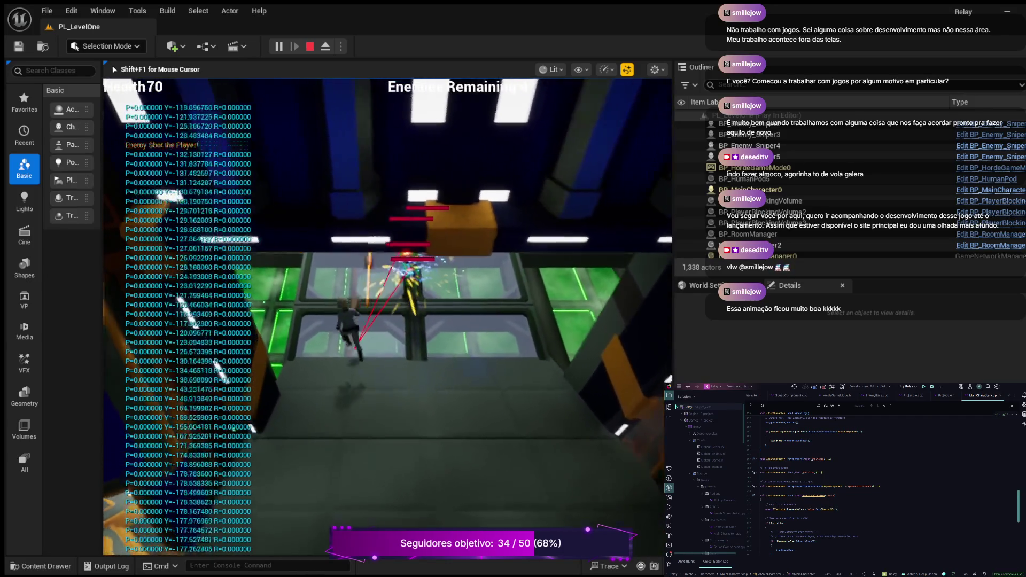
key("w")
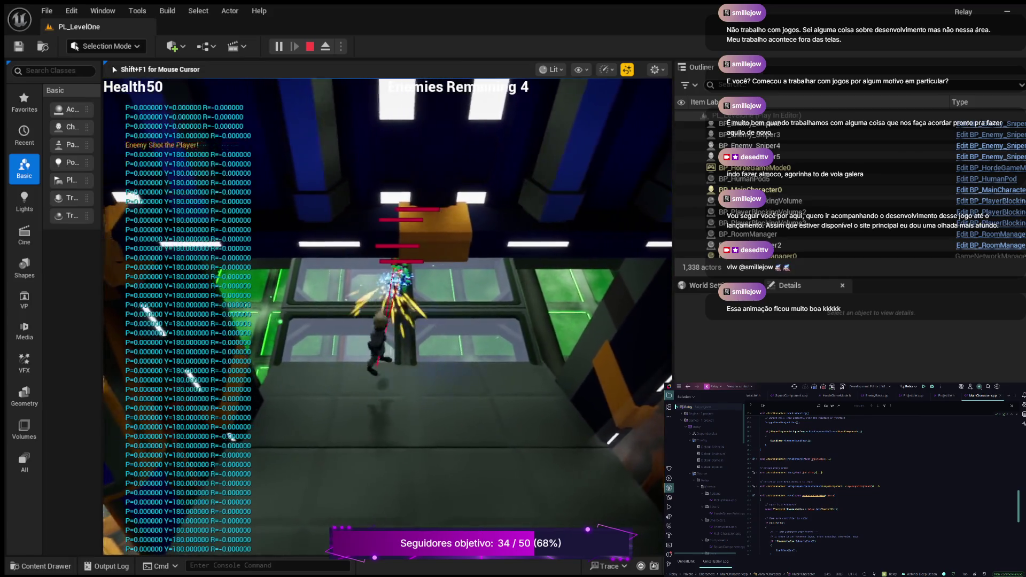
key("w")
key("s")
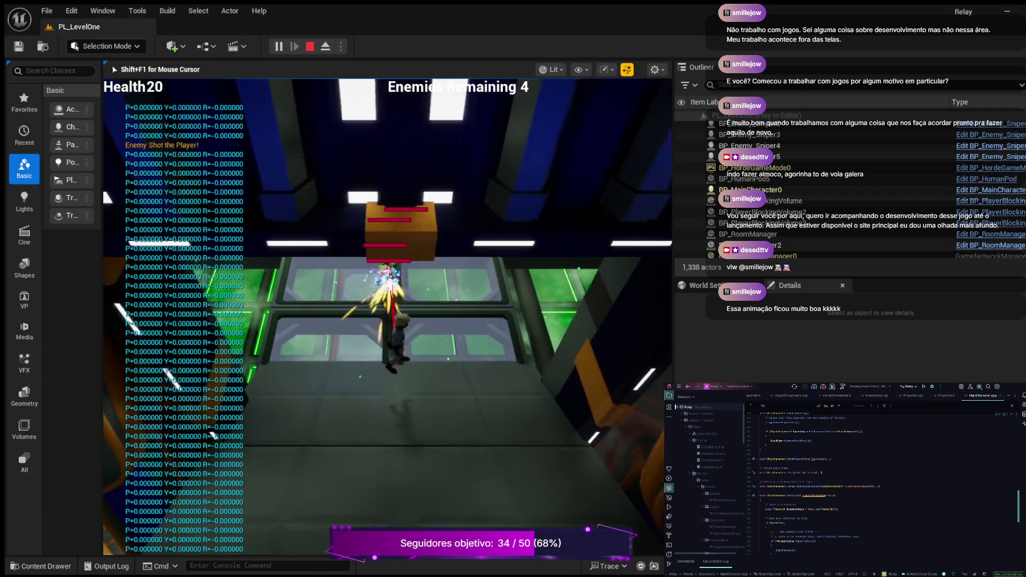
key("a")
key("w")
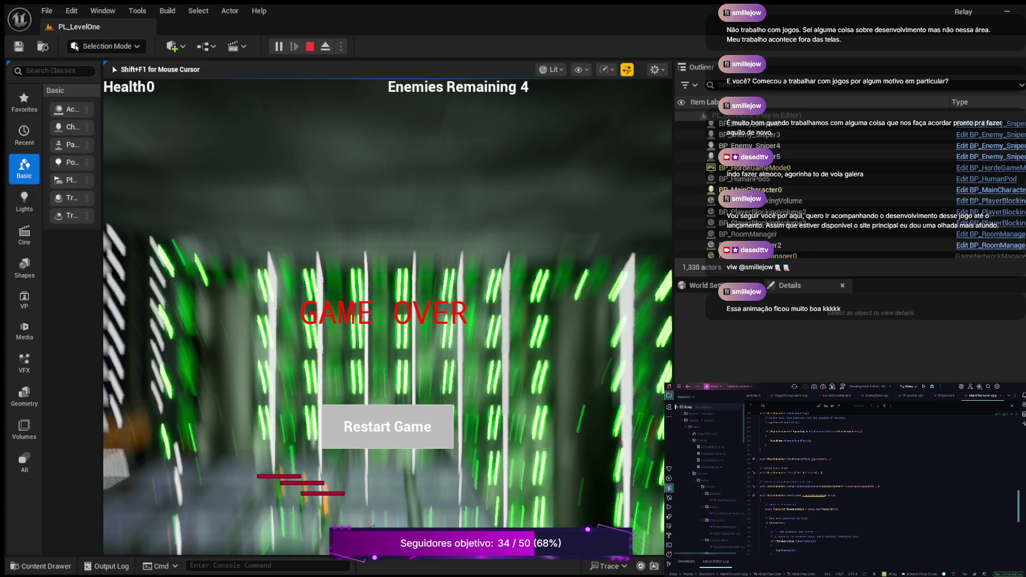
Once Health reaches 0, restart via Restart Game on the GAME OVER screen.
left_click(388, 427)
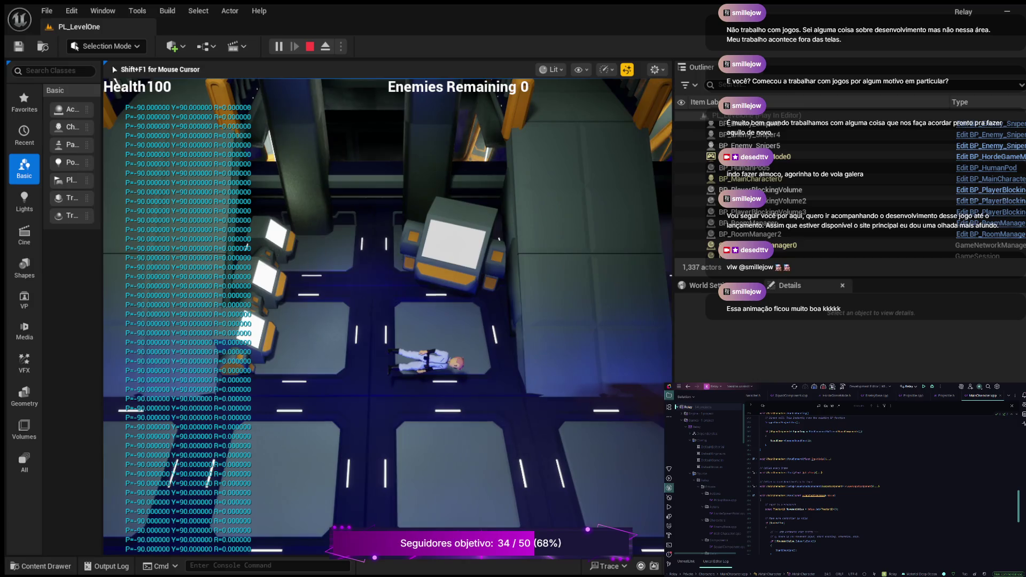
Run up the walkway onto the glass tiles toward the cyan cube, firing at enemies.
key("a")
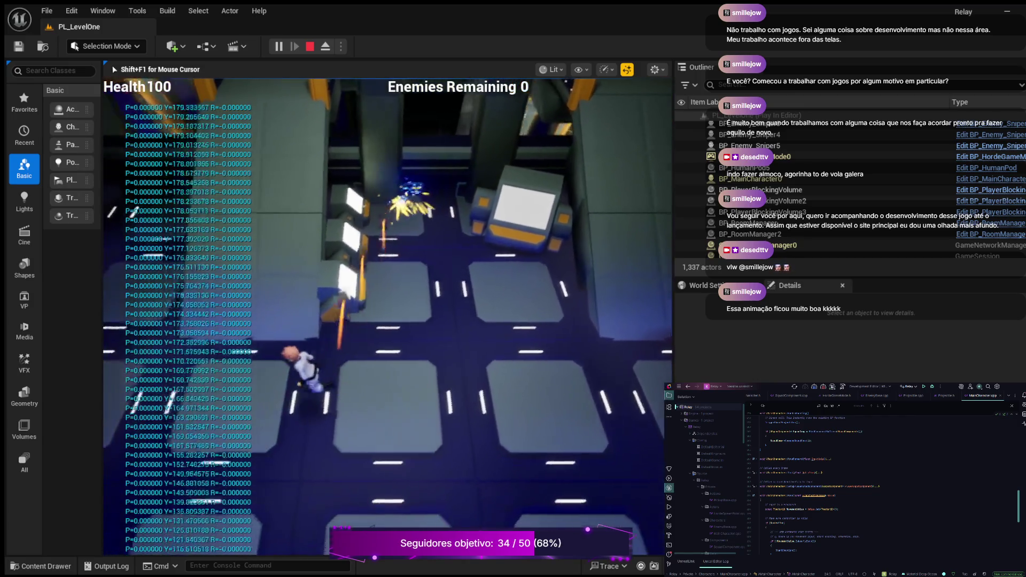
key("w")
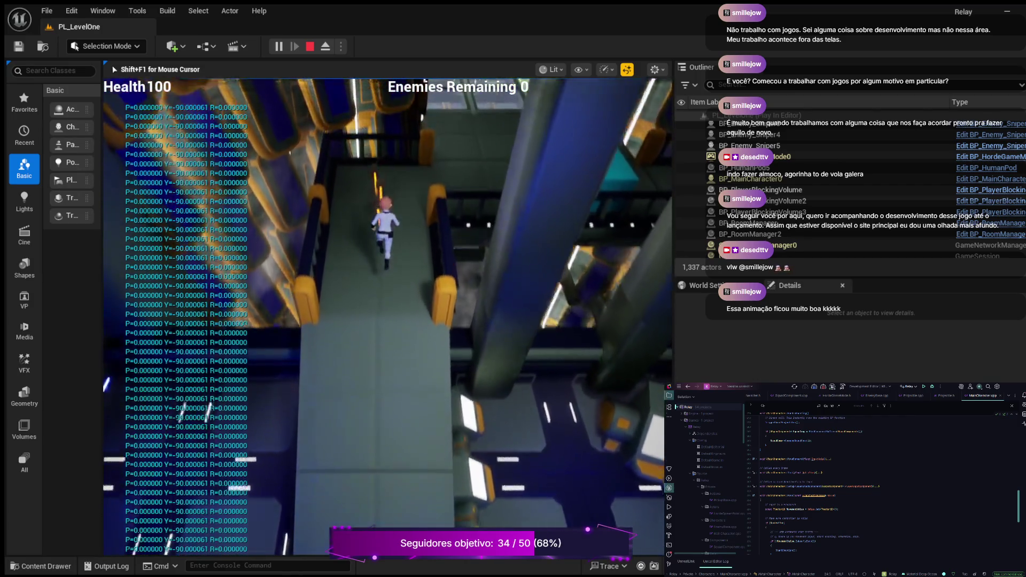
key("w")
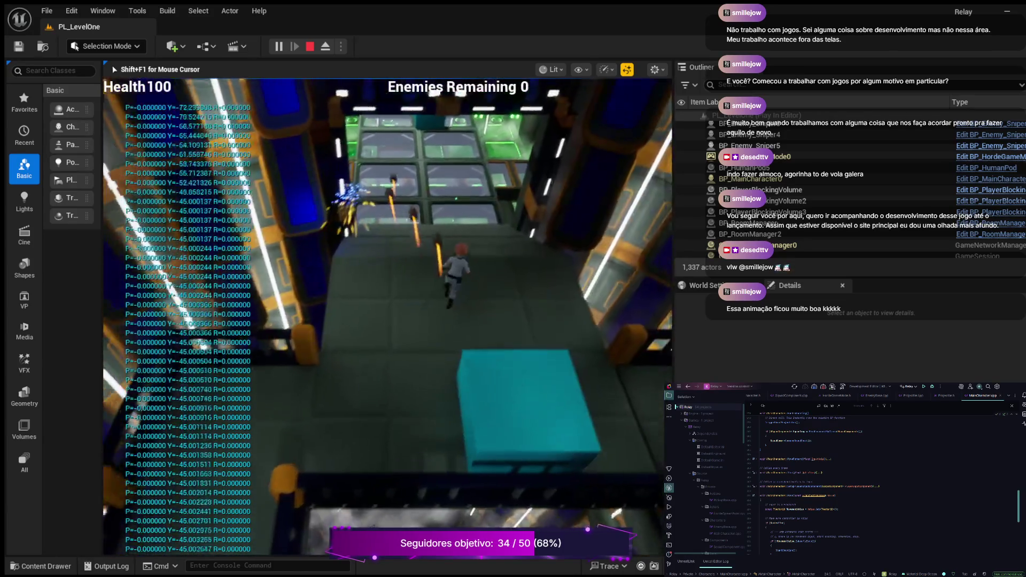
key("w")
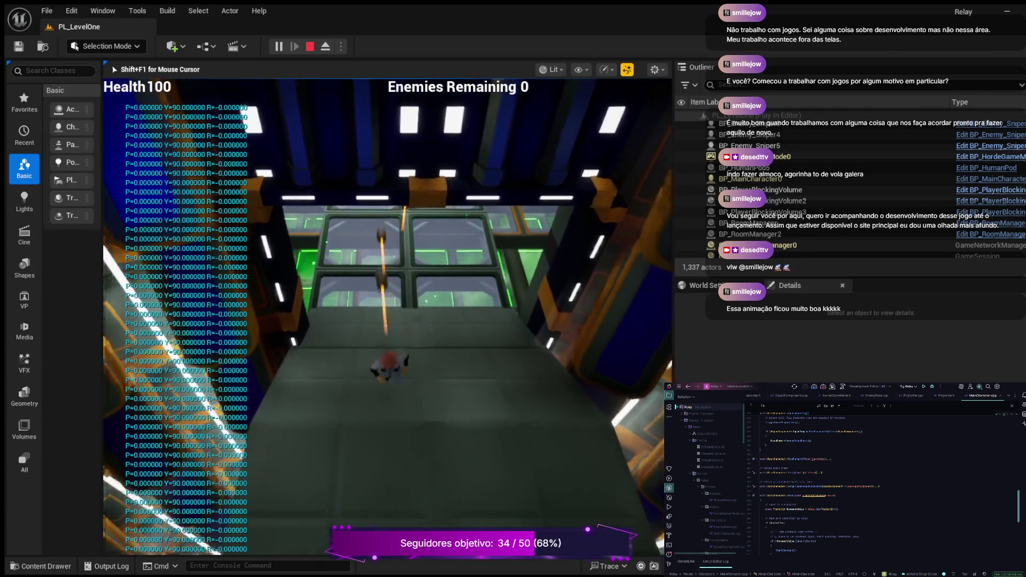
key("w")
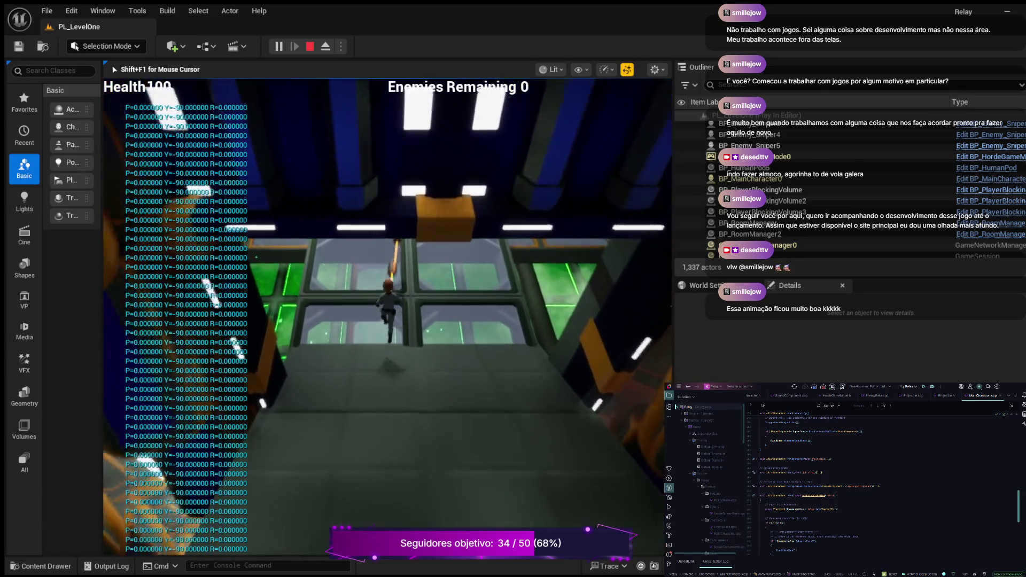
key("w")
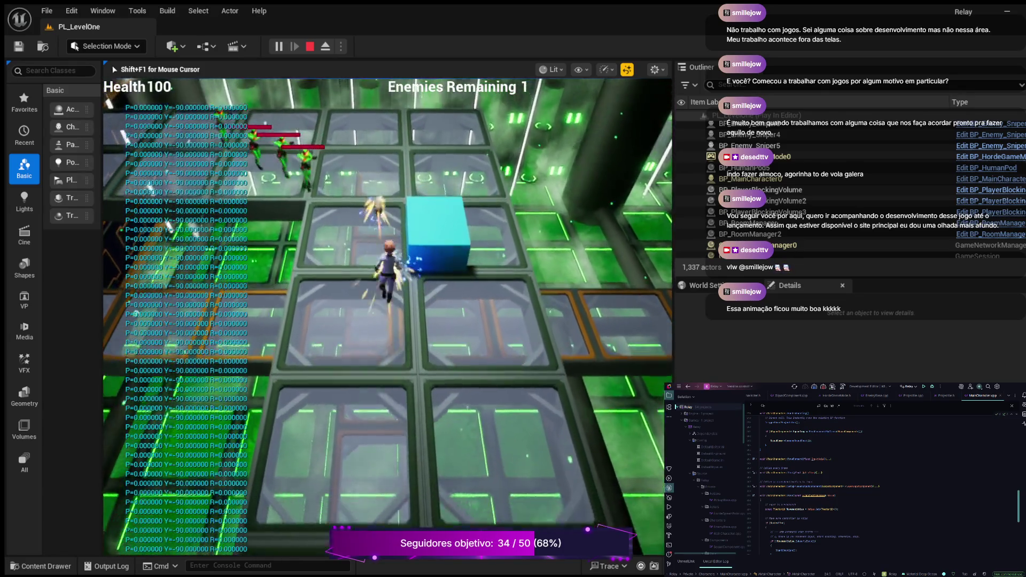
key("w")
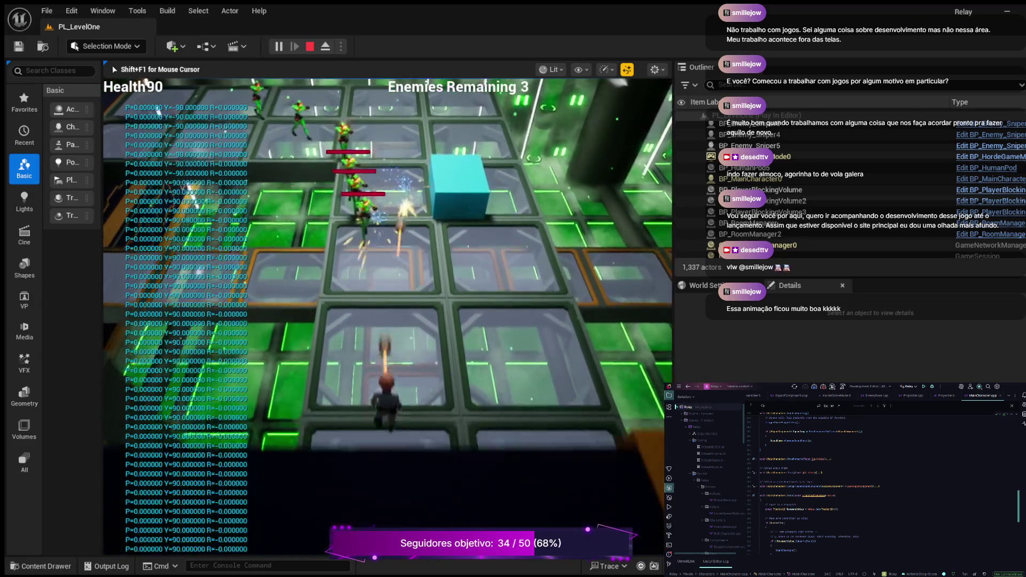
Double back by the cyan cube and return up the walkway into the enemy room, health falling to 70.
key("s")
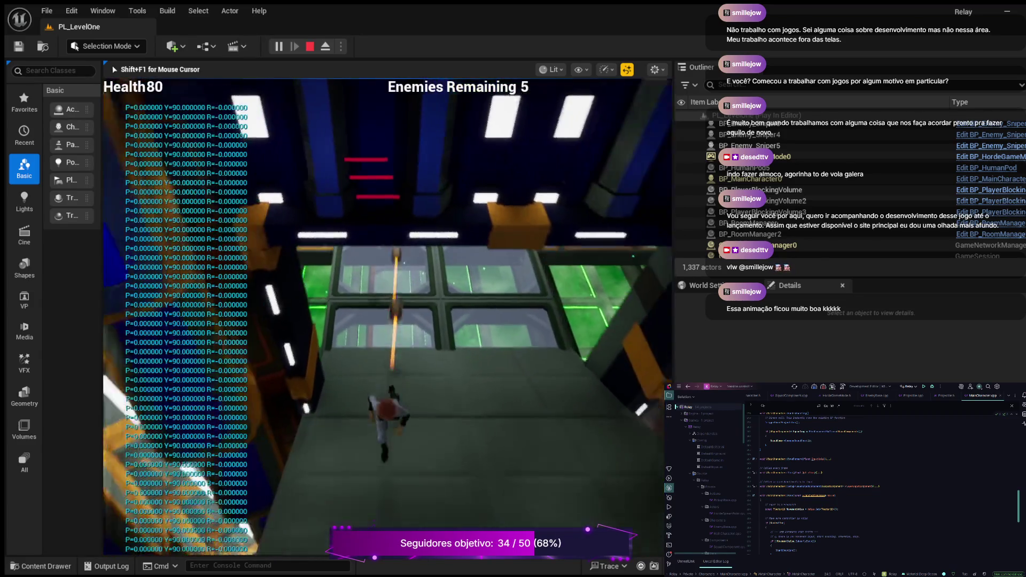
key("s")
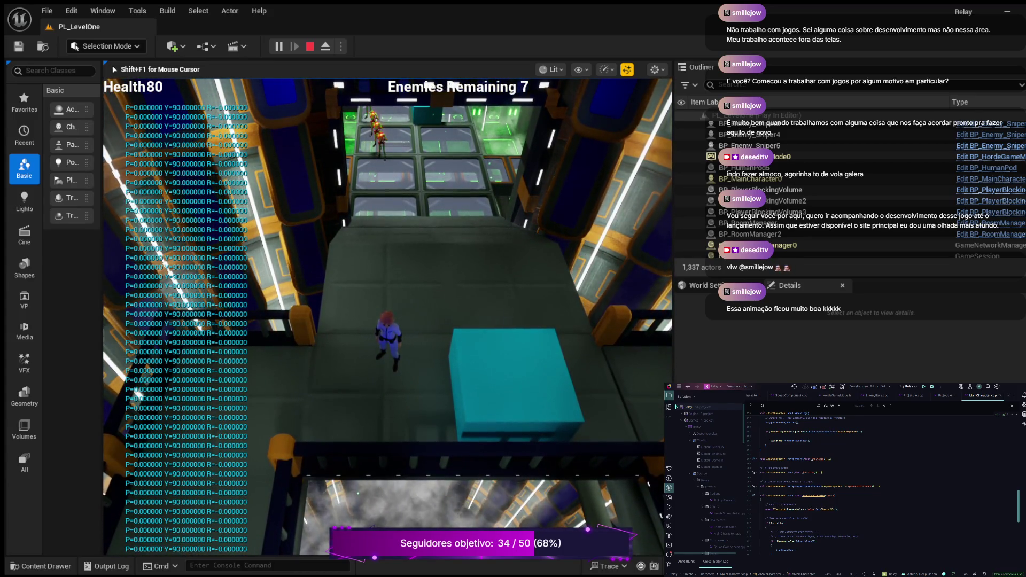
key("a")
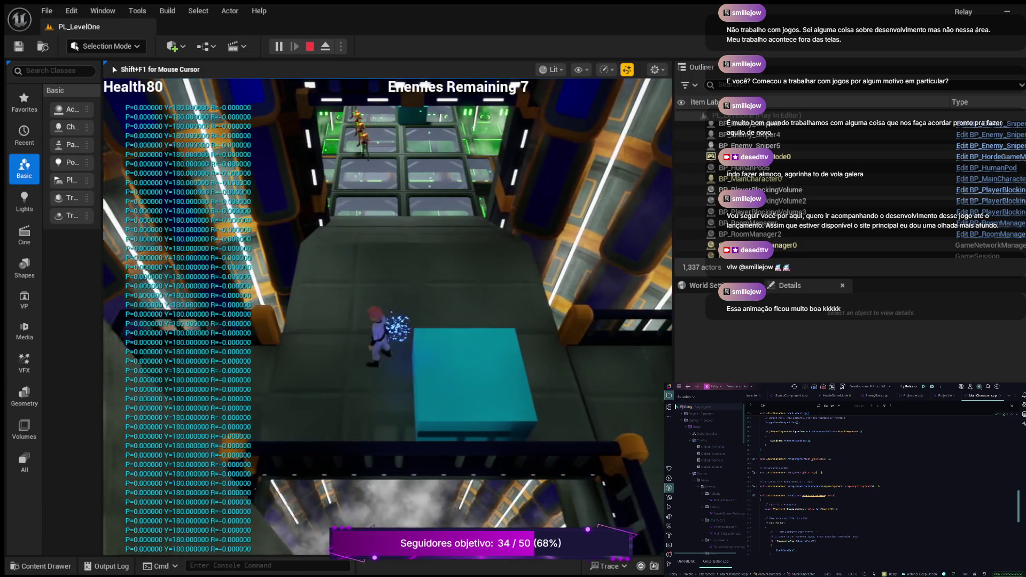
key("w")
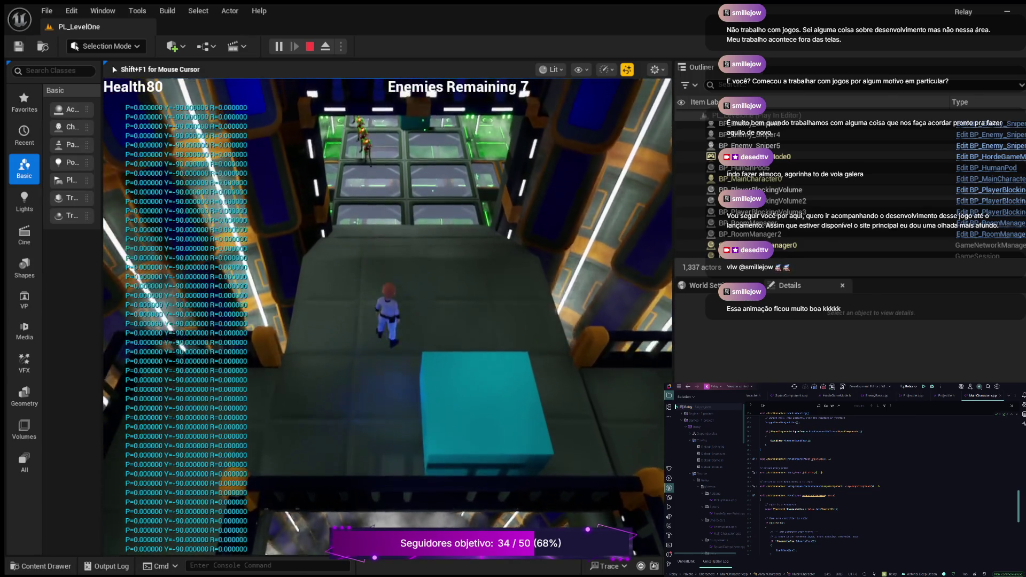
key("a")
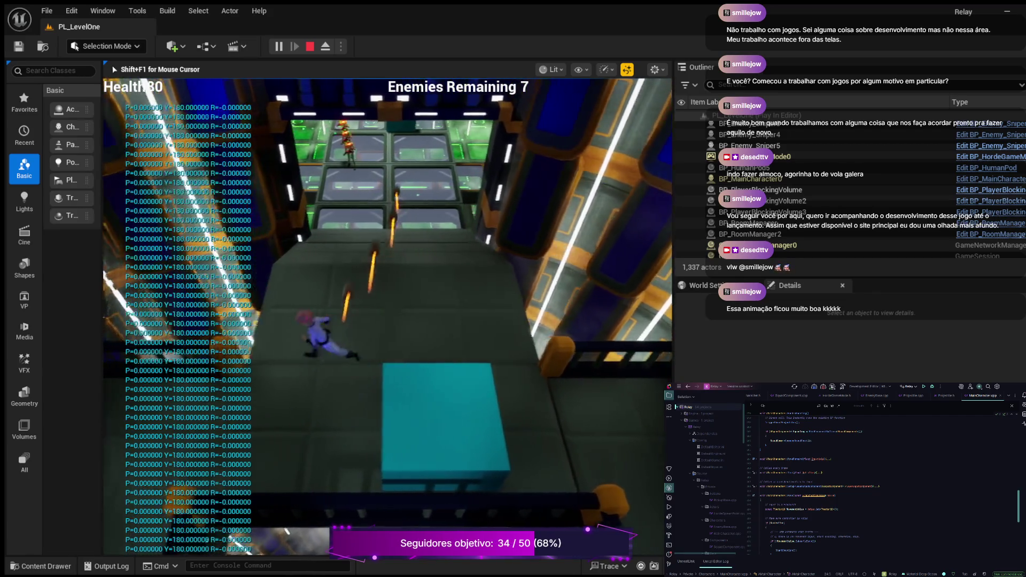
key("d")
key("w")
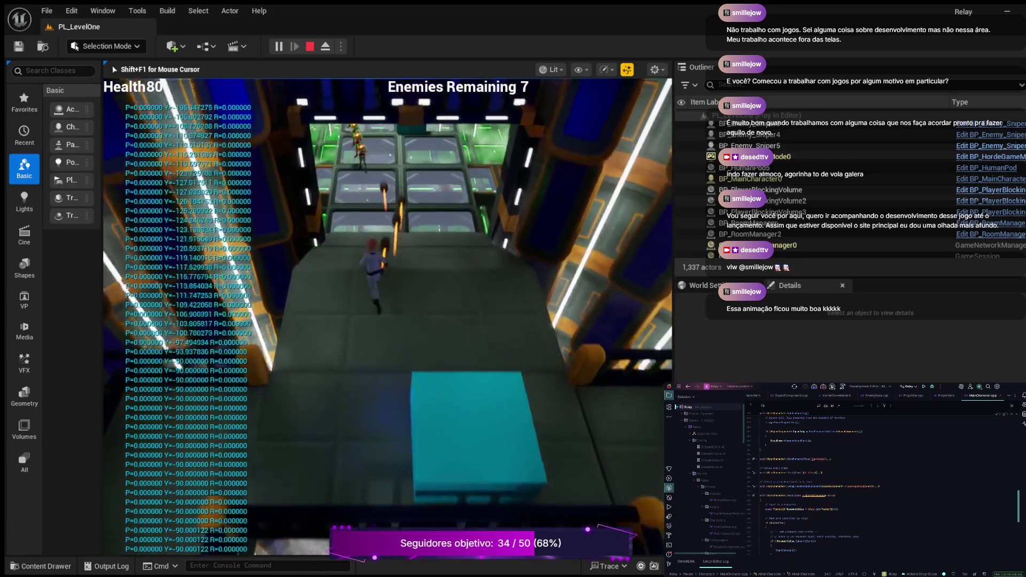
key("a")
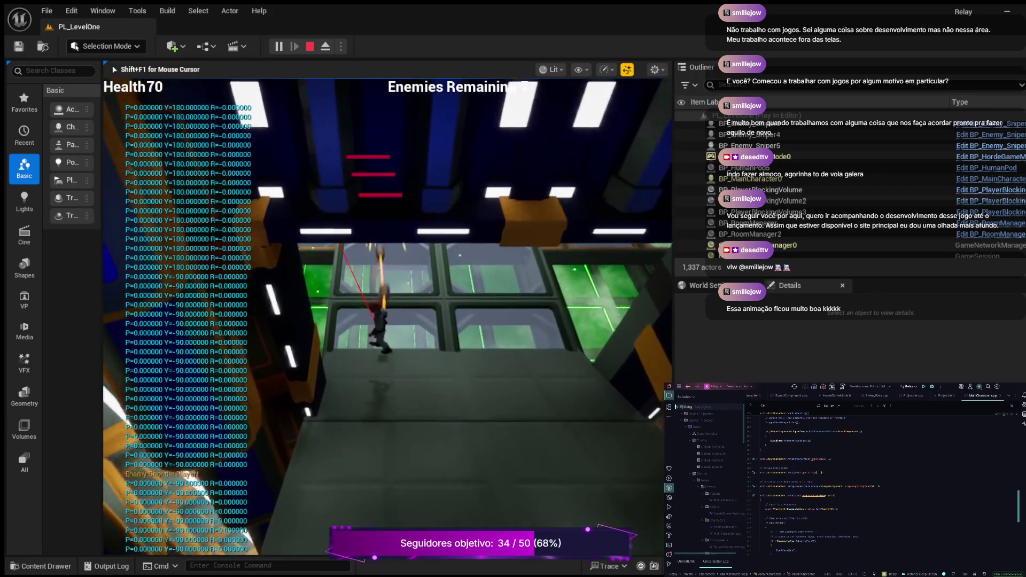
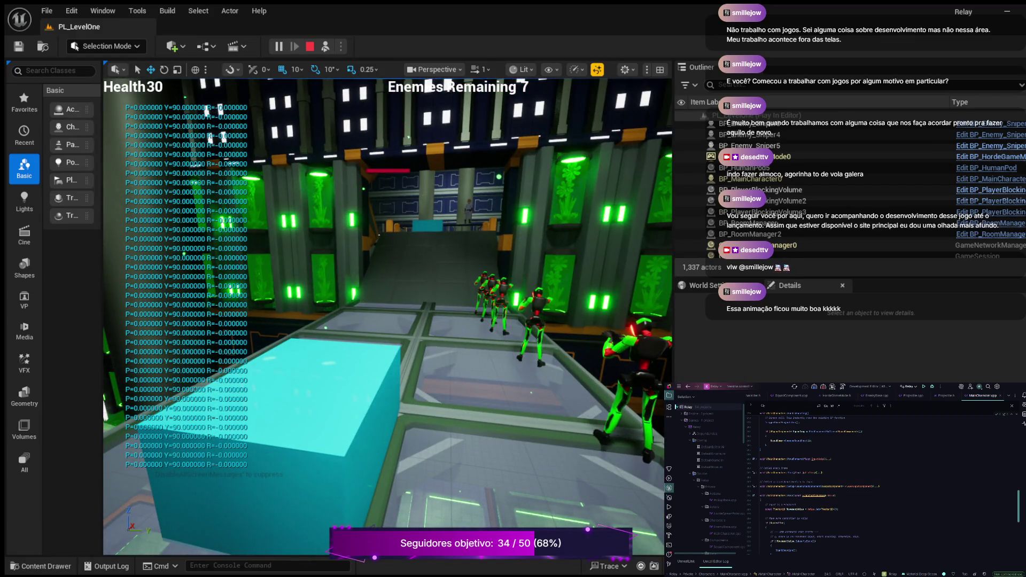
End the running PL_LevelOne playtest, which shows Health 30 and 7 enemies remaining.
key("Escape")
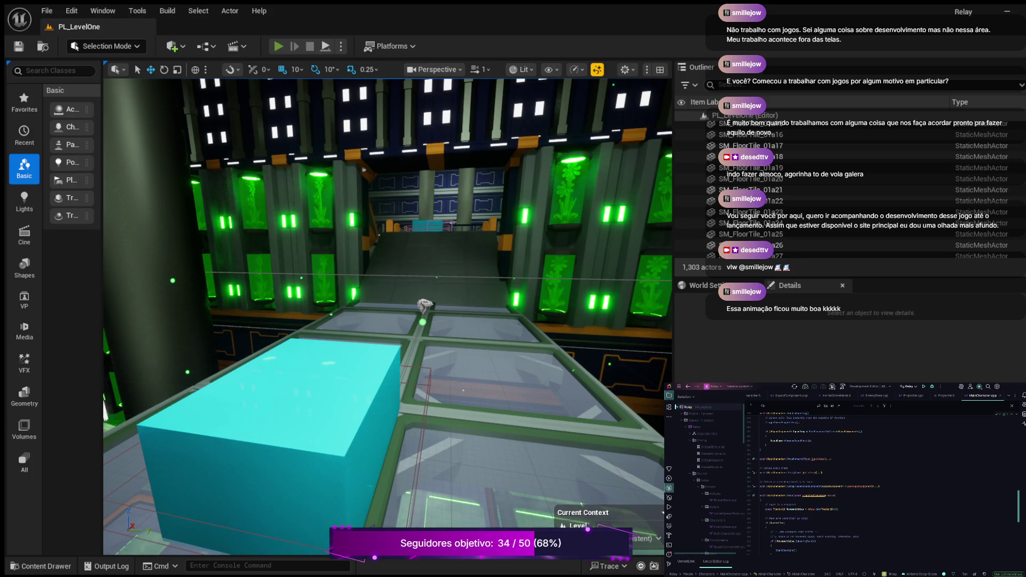
Playtest PL_LevelOne, running up the ramp and walkway toward the enemies until GAME OVER, then stop.
left_click(279, 46)
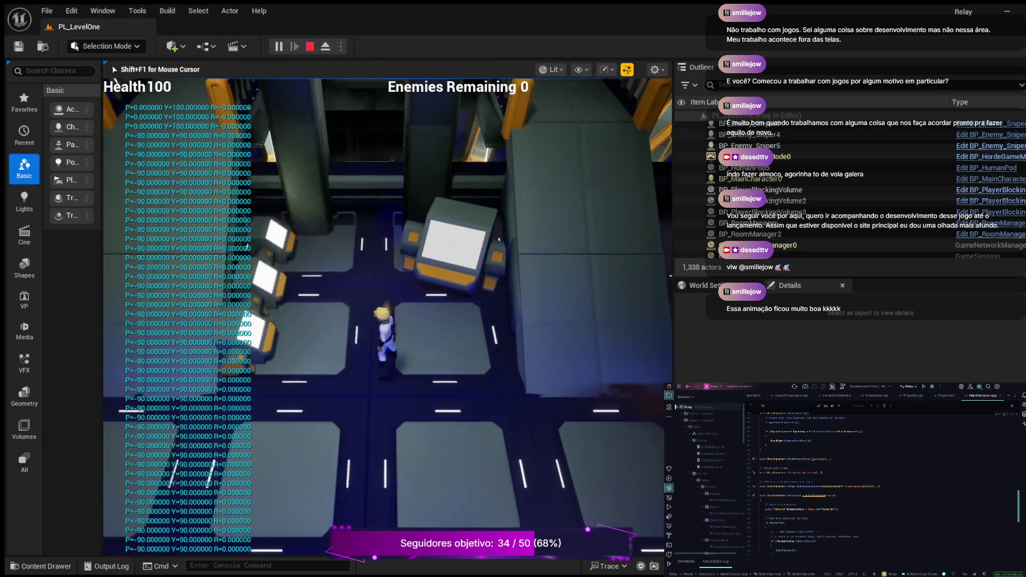
key("w")
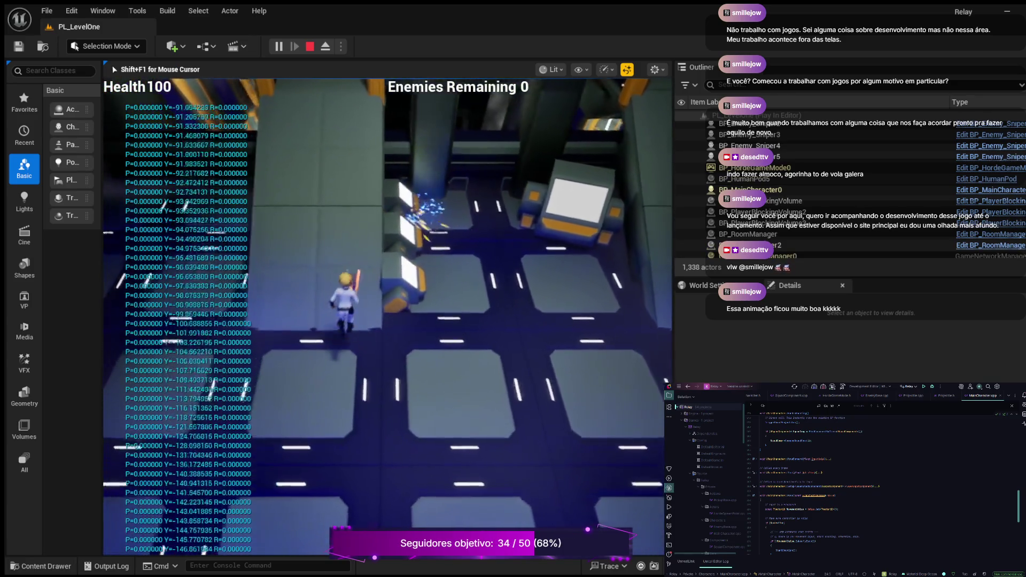
key("w")
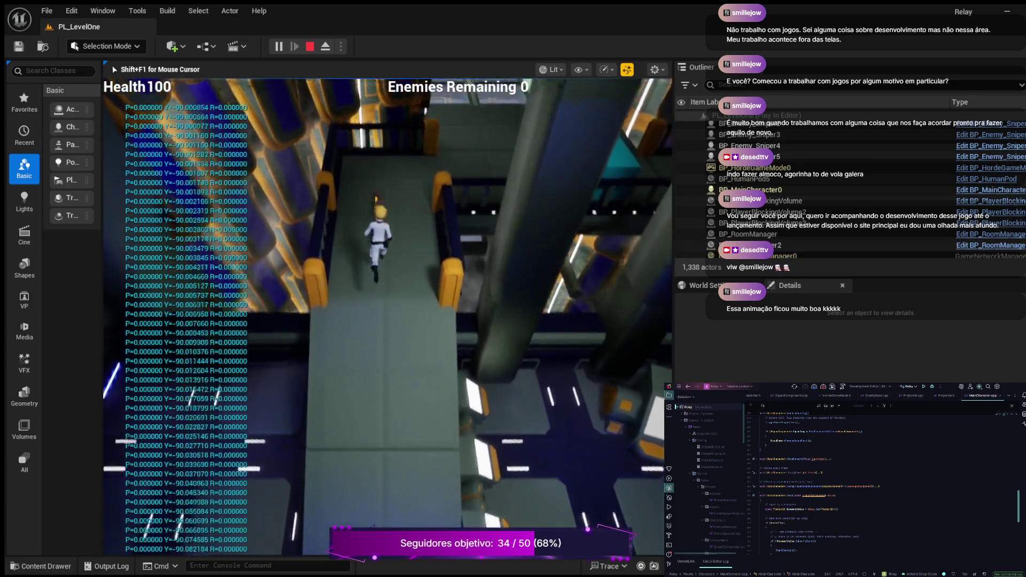
key("w")
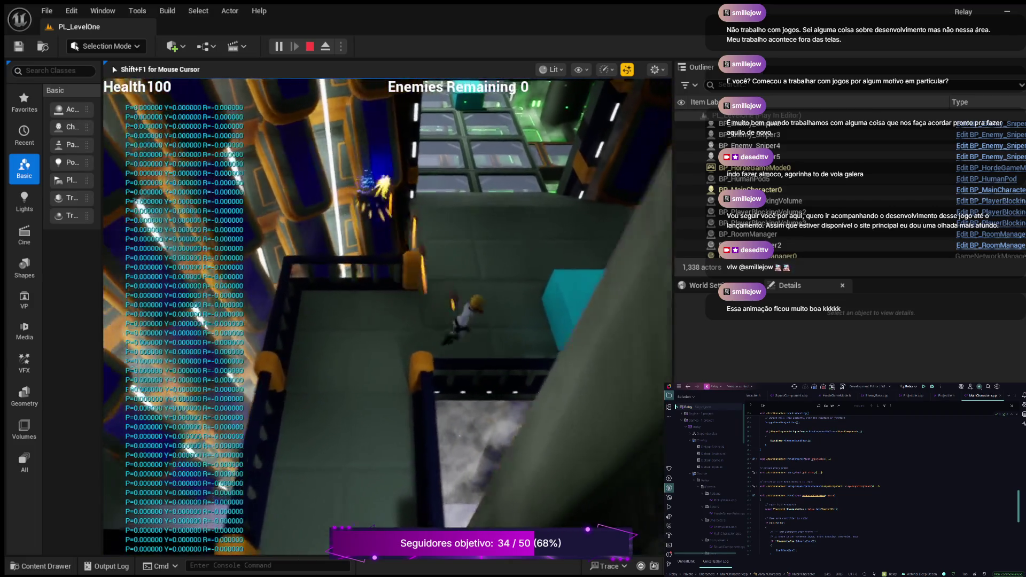
key("w")
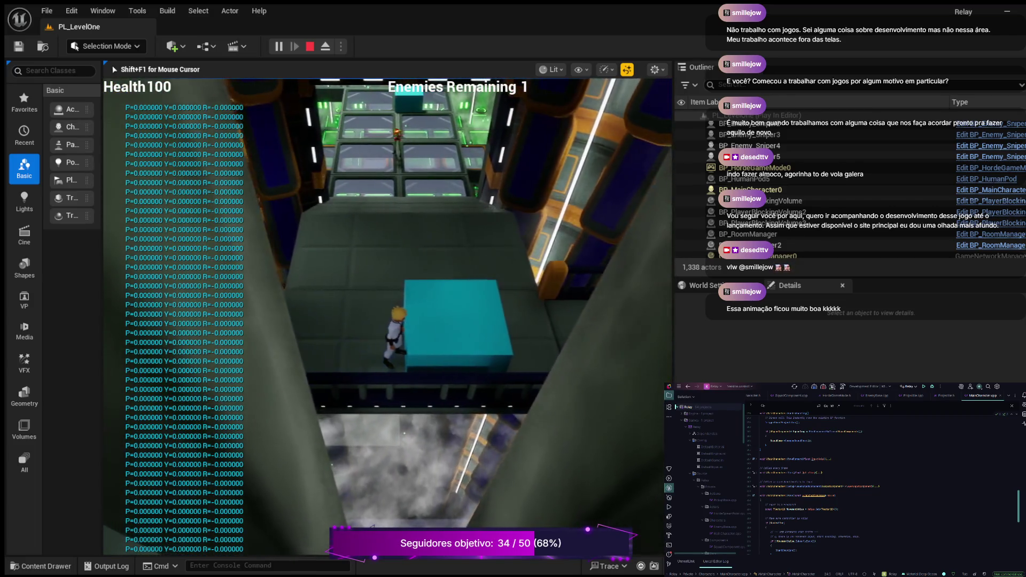
key("w")
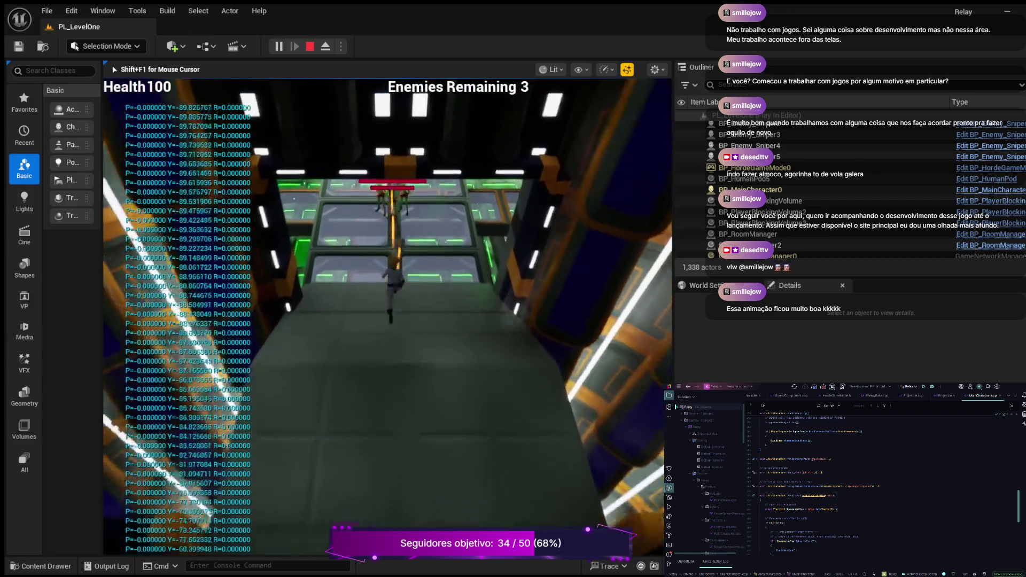
key("w")
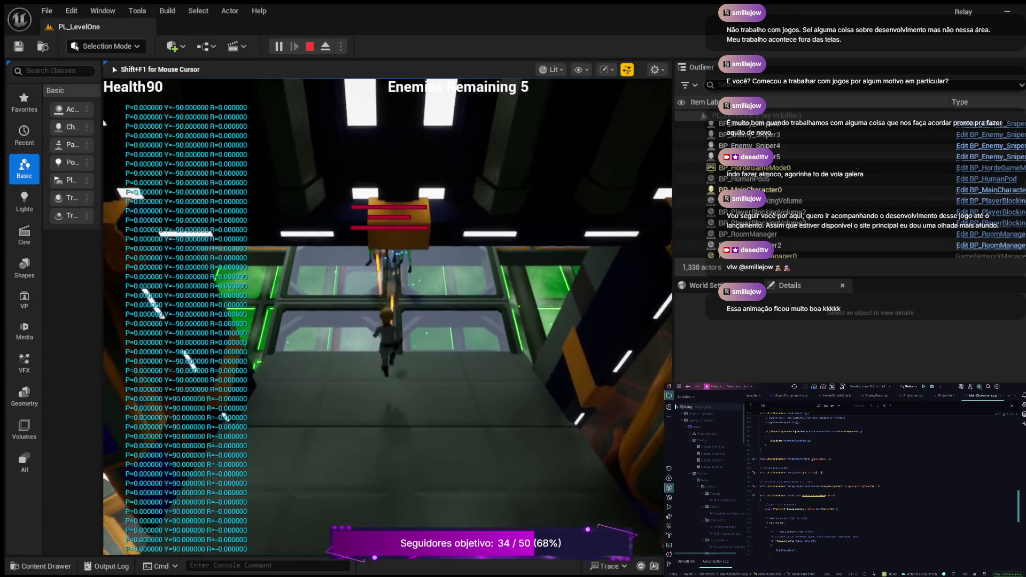
key("a")
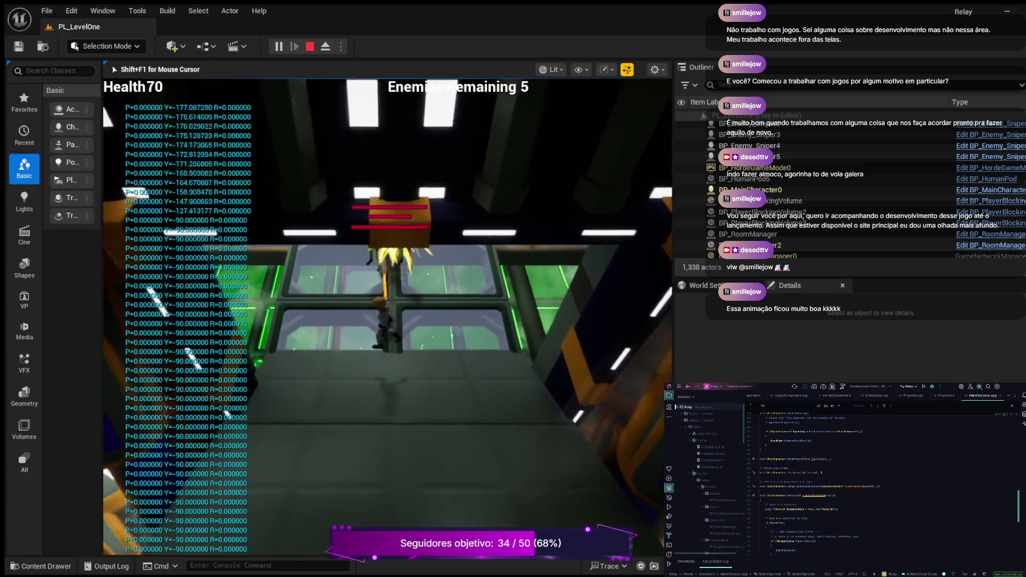
key("w")
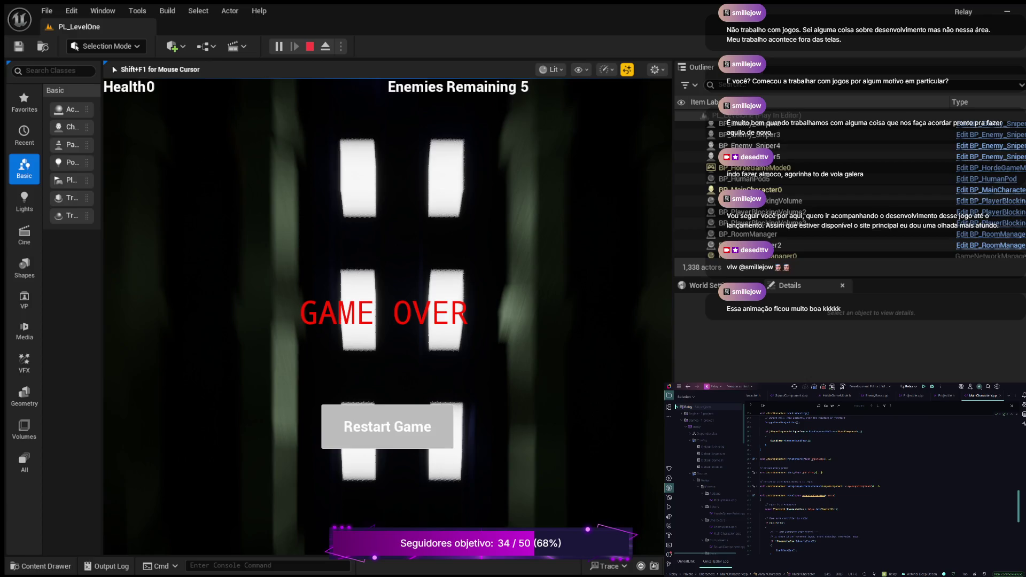
key("Escape")
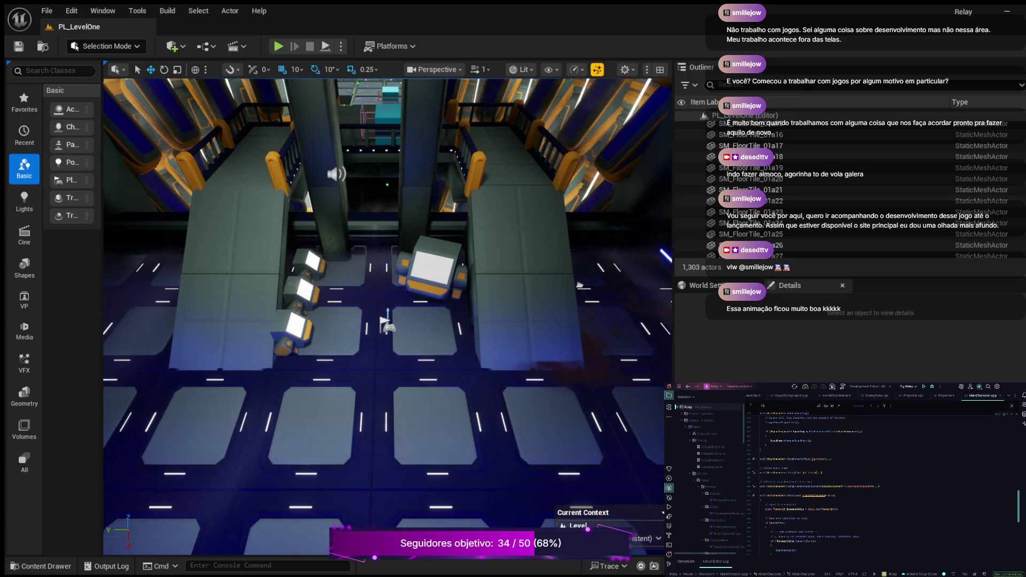
Paste the if (bIsDead) { StopShooting(); return; } check into MainCharacter.cpp, then view Projectile.cpp and the Blueprints folder.
key("ctrl+v")
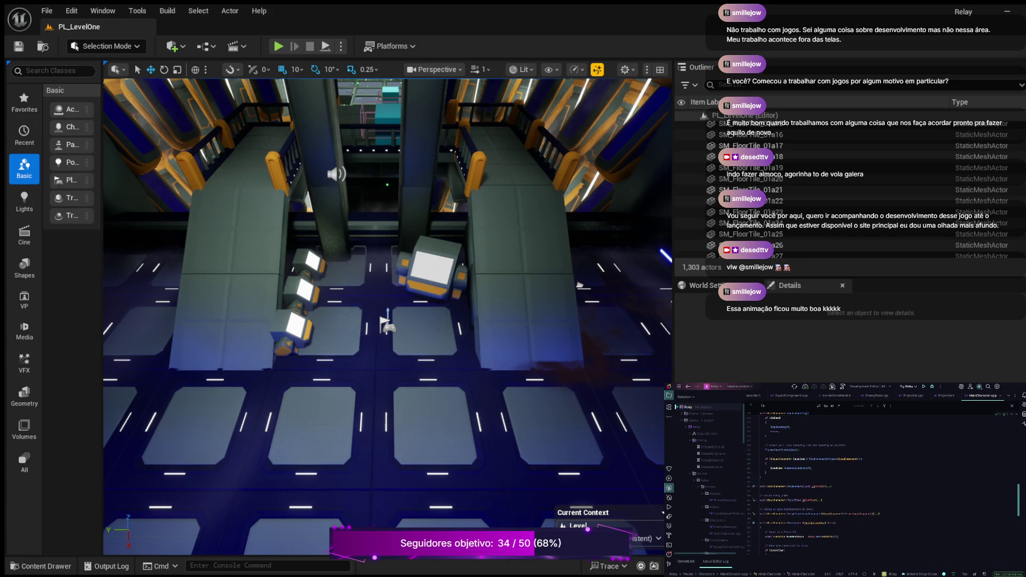
scroll(882, 482, "down", 5)
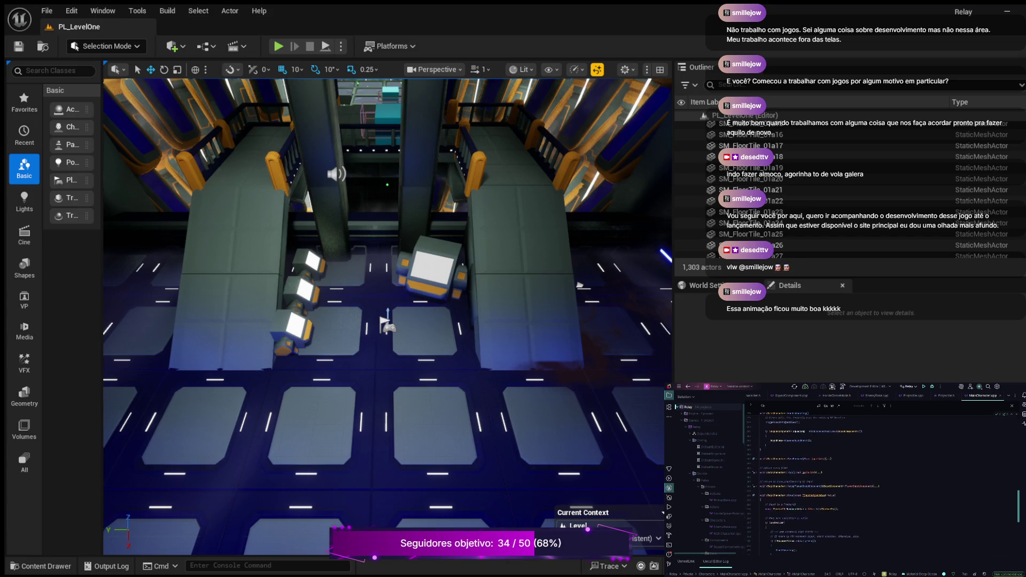
scroll(883, 482, "down", 1)
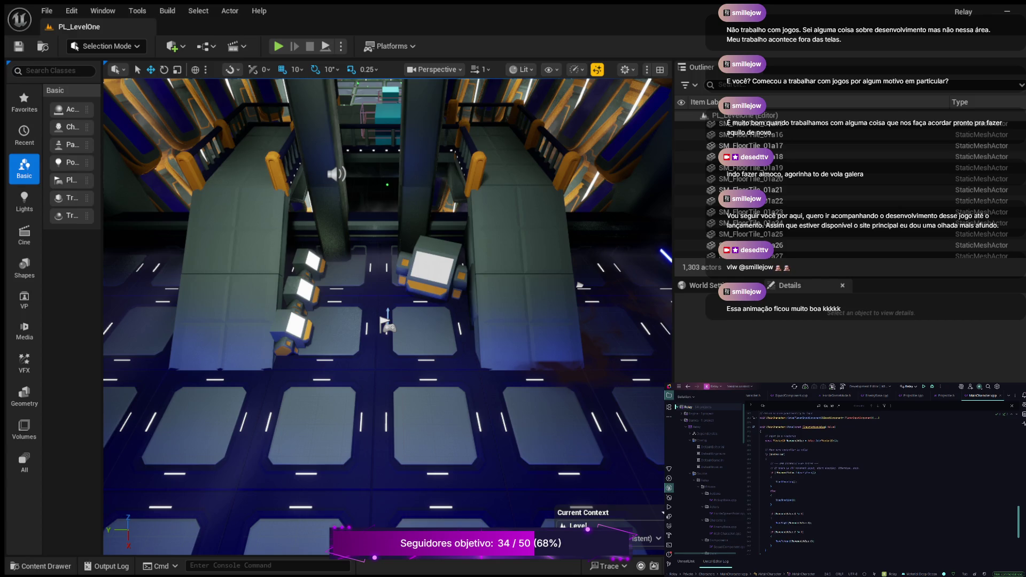
scroll(871, 482, "up", 3)
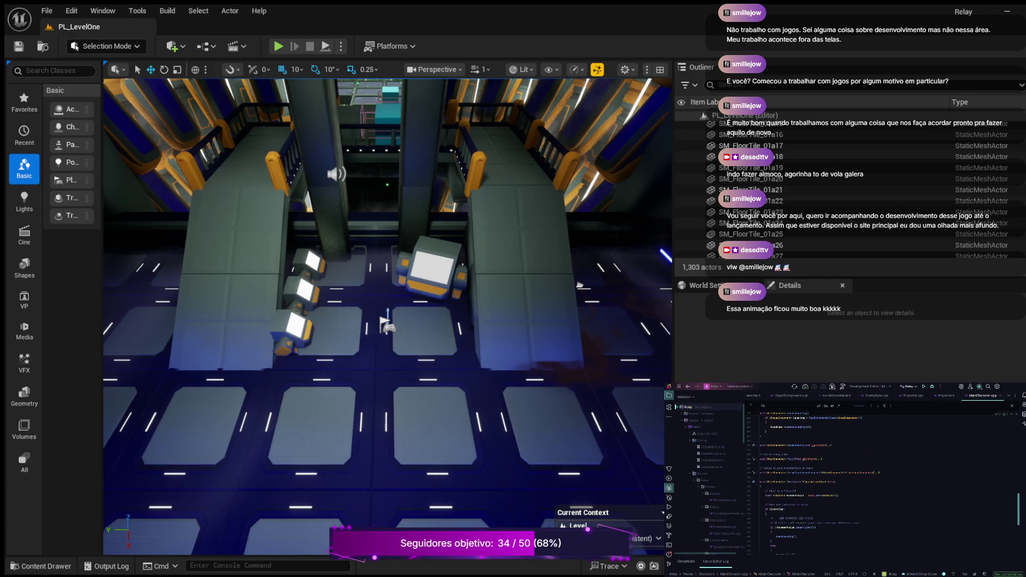
scroll(882, 481, "up", 4)
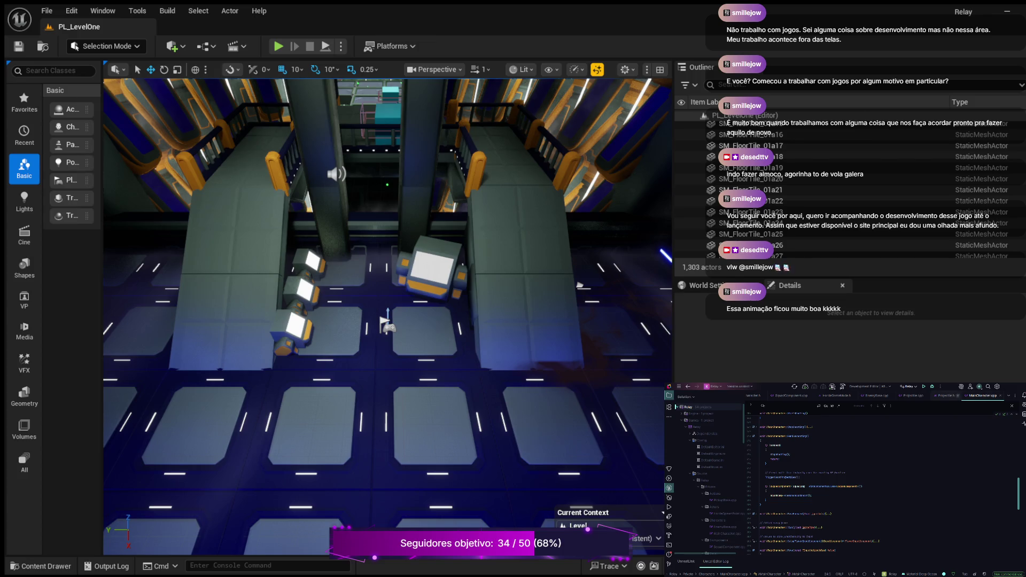
key("ctrl+Tab")
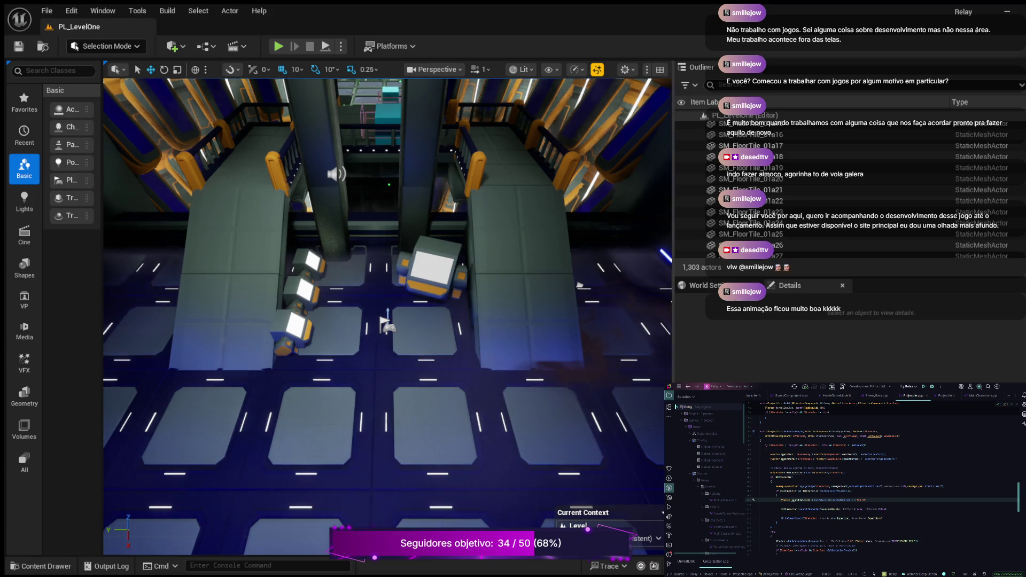
key("ctrl+space")
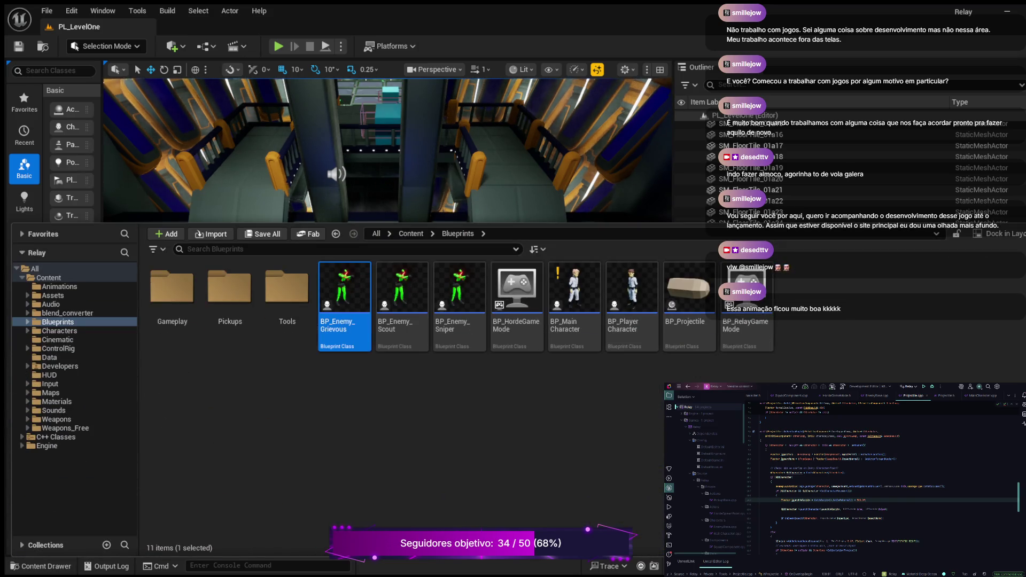
Open BP_Projectile and pan its EventGraph across the overlap event, nudging the lower == node down.
double_click(689, 291)
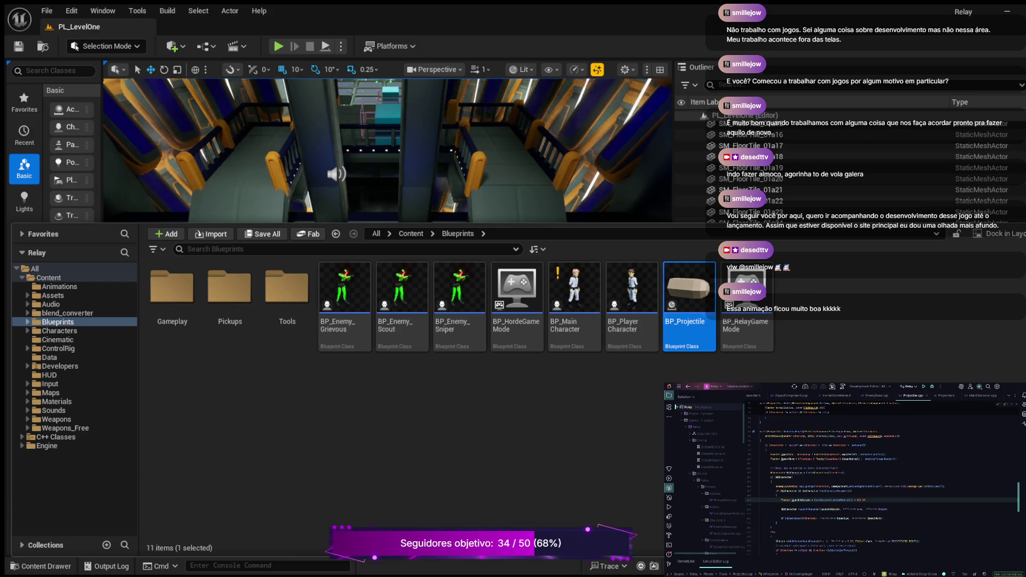
scroll(525, 116, "down", 1)
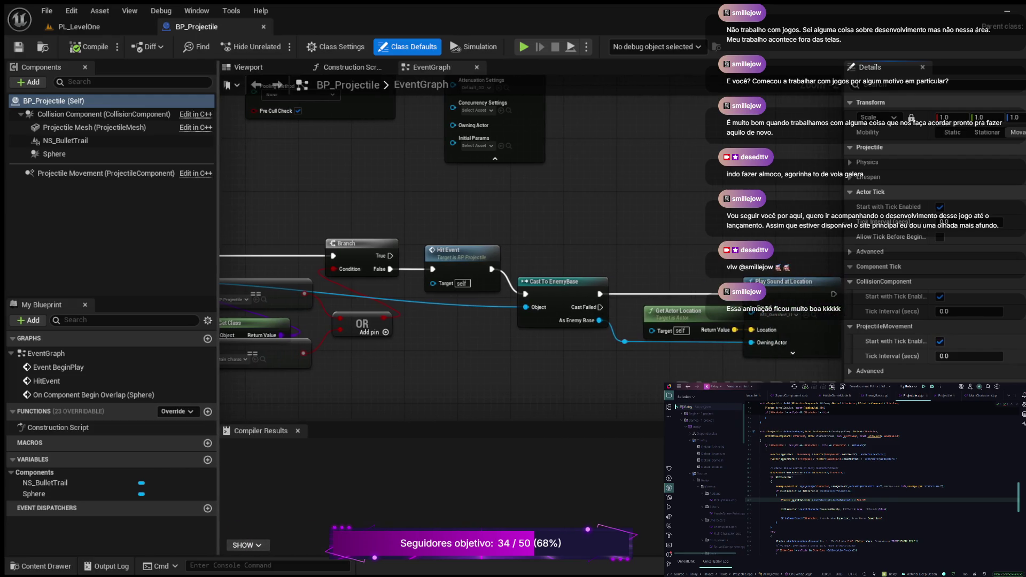
left_click_drag(418, 193, 624, 194)
scroll(588, 203, "up", 2)
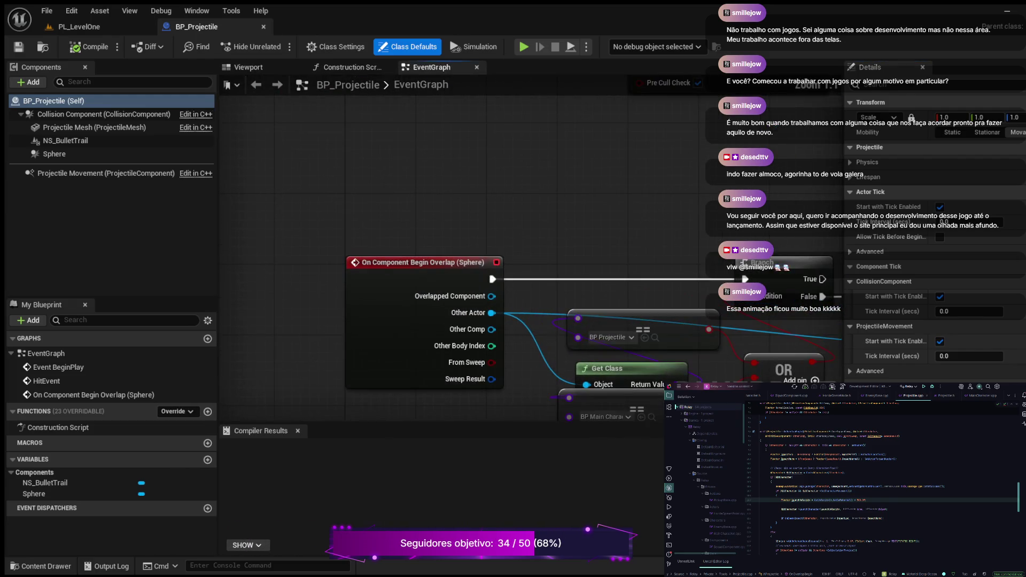
mouse_move(495, 155)
left_mouse_down()
mouse_move(463, 302)
mouse_move(221, 295)
mouse_move(567, 318)
left_mouse_up()
mouse_move(455, 312)
left_mouse_down()
mouse_move(484, 320)
mouse_move(786, 301)
left_mouse_up()
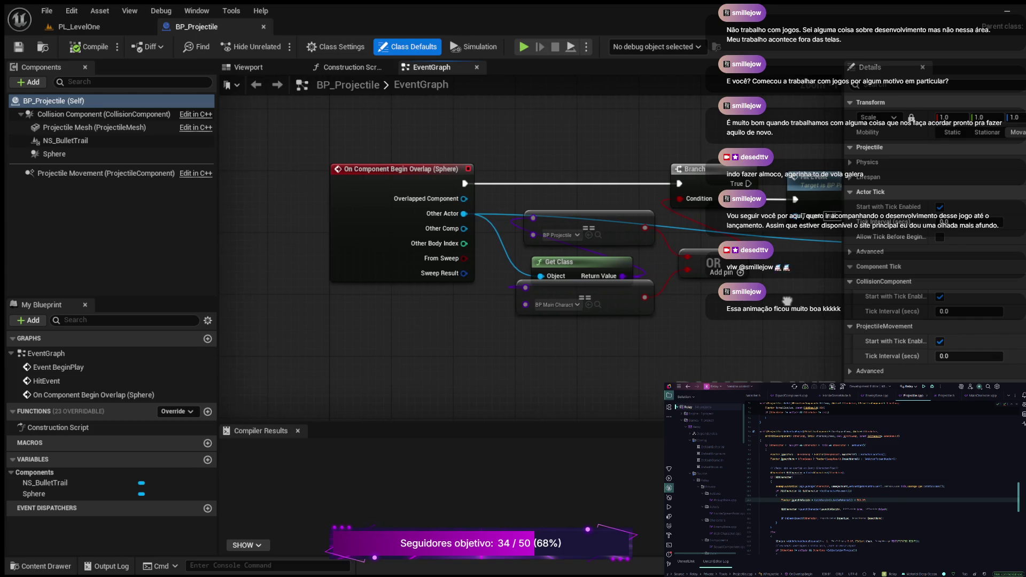
scroll(786, 301, "up", 1)
left_click_drag(785, 301, 695, 243)
left_click_drag(481, 229, 490, 256)
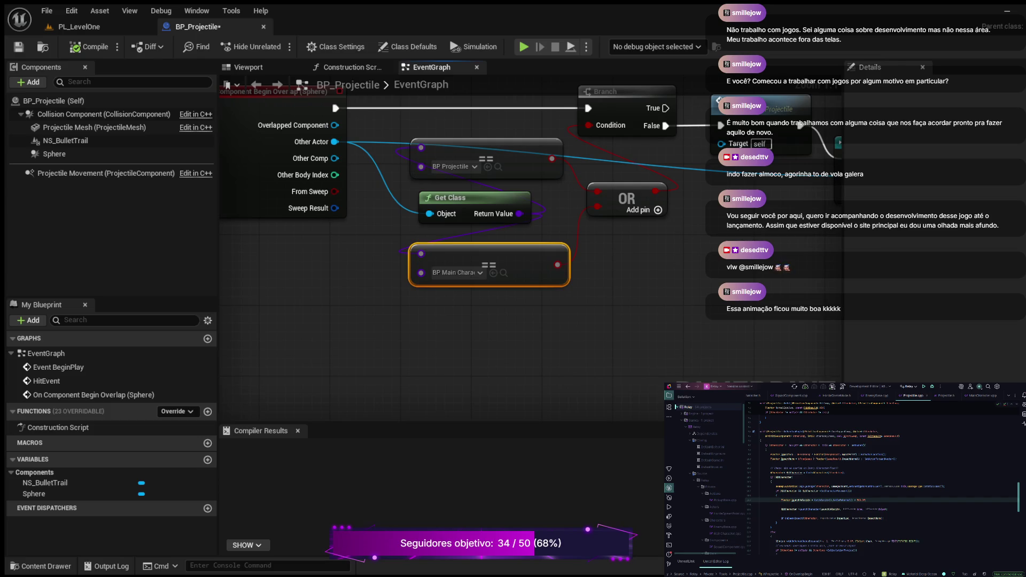
Pan from the Branch and OR nodes over to Hit Event, Cast To EnemyBase and Play Sound at Location.
left_click_drag(628, 284, 715, 330)
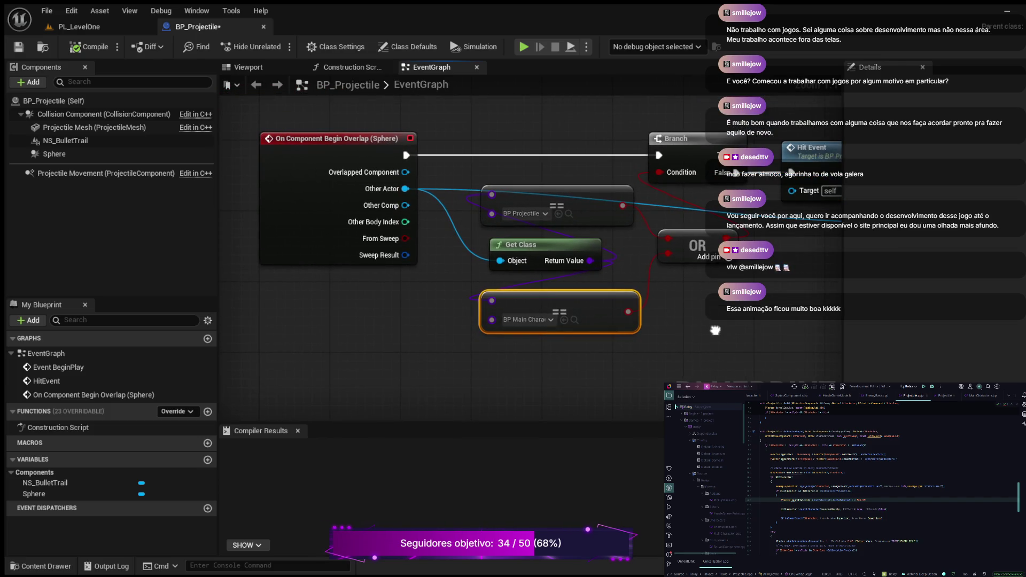
mouse_move(716, 330)
left_mouse_down()
mouse_move(454, 365)
mouse_move(389, 348)
mouse_move(154, 348)
left_mouse_up()
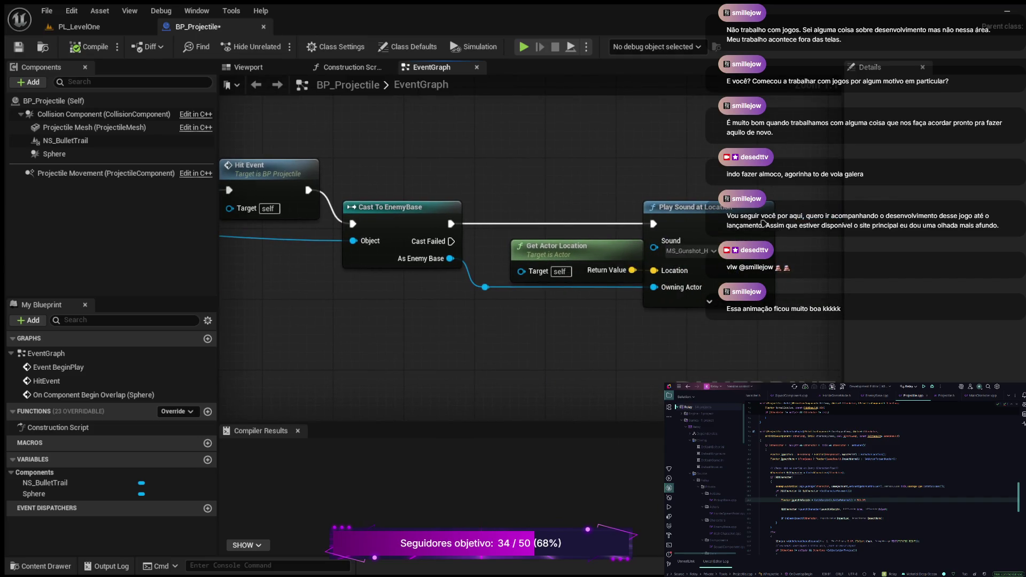
left_click_drag(763, 224, 847, 238)
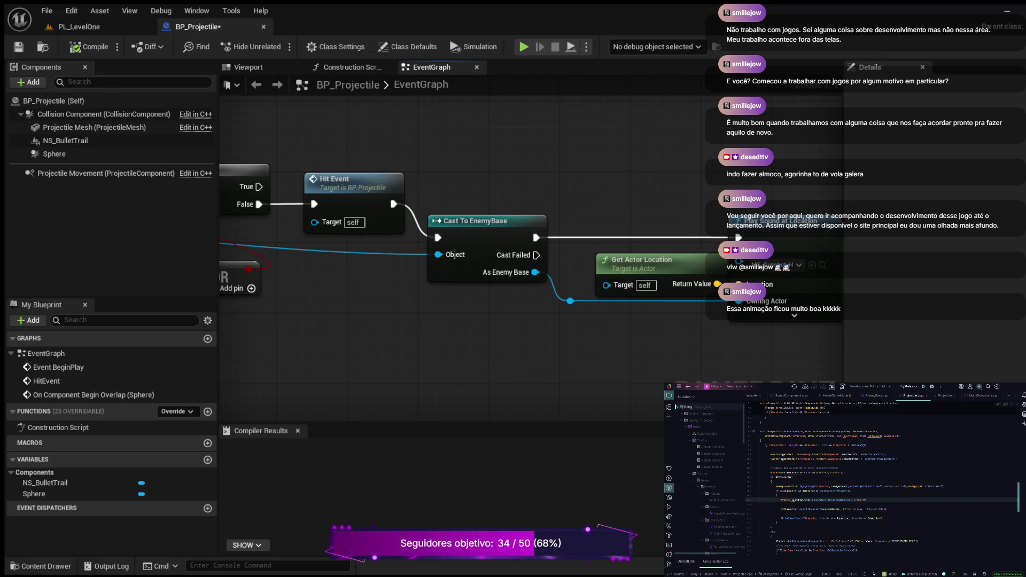
mouse_move(382, 336)
left_mouse_down()
mouse_move(530, 331)
mouse_move(647, 305)
mouse_move(696, 342)
mouse_move(769, 344)
left_mouse_up()
mouse_move(315, 348)
left_mouse_down()
mouse_move(503, 342)
mouse_move(323, 306)
left_mouse_up()
scroll(505, 351, "down", 1)
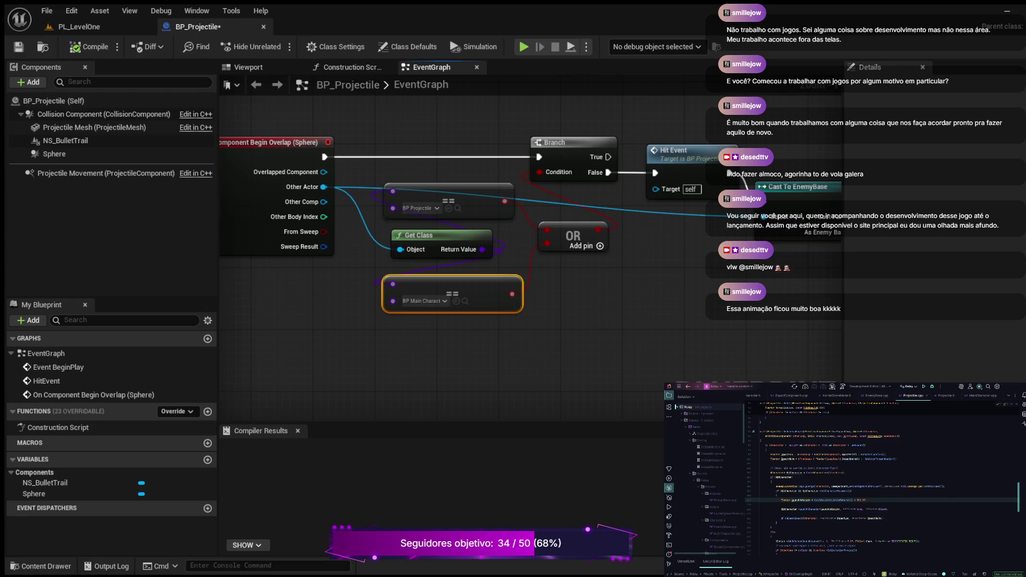
mouse_move(690, 307)
left_mouse_down()
mouse_move(789, 327)
mouse_move(283, 334)
mouse_move(622, 301)
left_mouse_up()
scroll(590, 312, "up", 2)
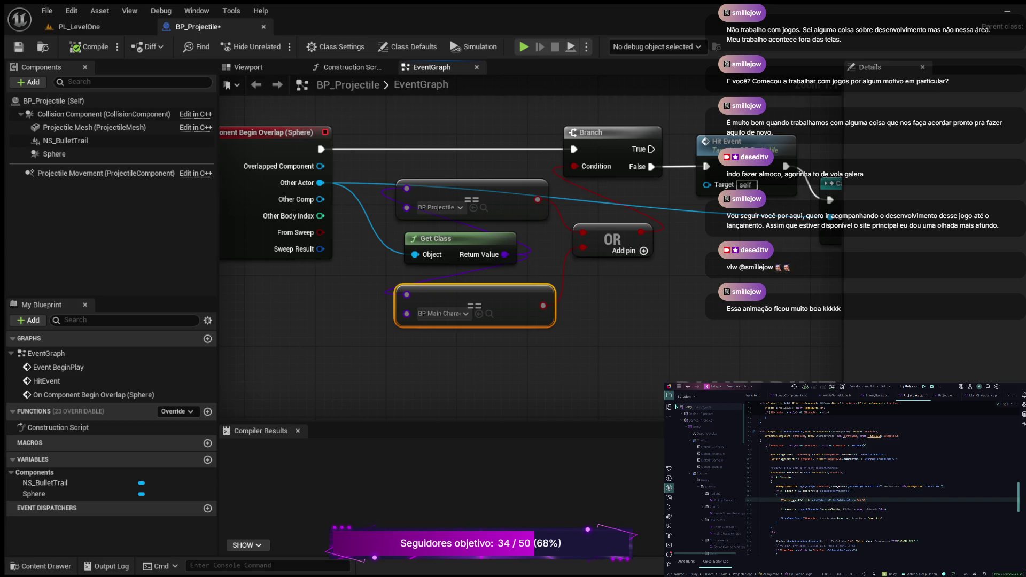
mouse_move(757, 315)
left_mouse_down()
mouse_move(593, 371)
mouse_move(490, 340)
mouse_move(305, 335)
mouse_move(274, 347)
mouse_move(475, 355)
mouse_move(551, 401)
mouse_move(541, 400)
left_mouse_up()
scroll(475, 355, "down", 1)
Pan over the HitEvent effect nodes, Destroy Actor and the BeginPlay lifespan nodes.
left_click_drag(374, 161, 551, 398)
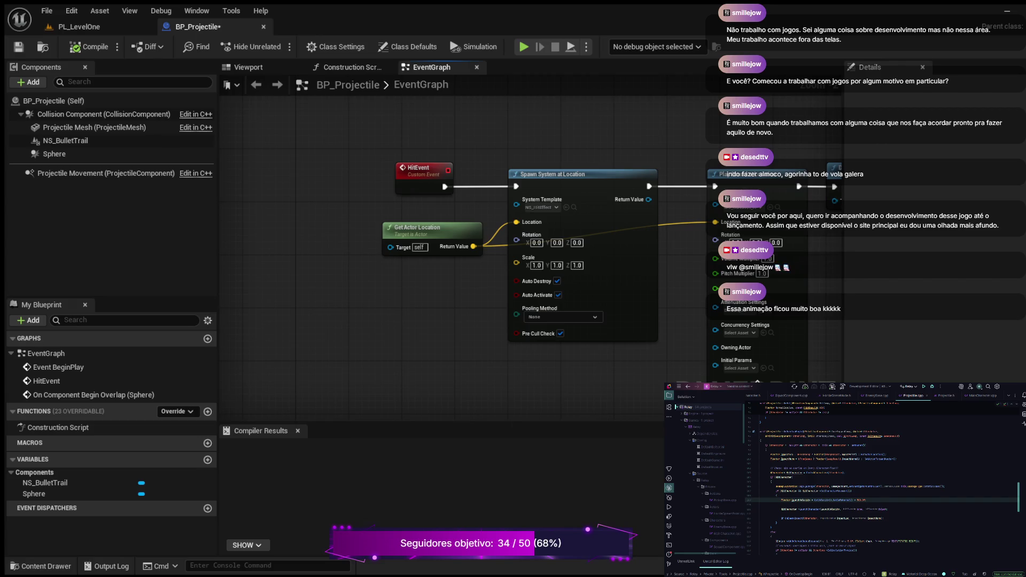
scroll(465, 299, "up", 2)
mouse_move(465, 299)
left_mouse_down()
mouse_move(412, 337)
mouse_move(234, 306)
left_mouse_up()
mouse_move(542, 308)
left_mouse_down()
mouse_move(426, 319)
mouse_move(683, 342)
left_mouse_up()
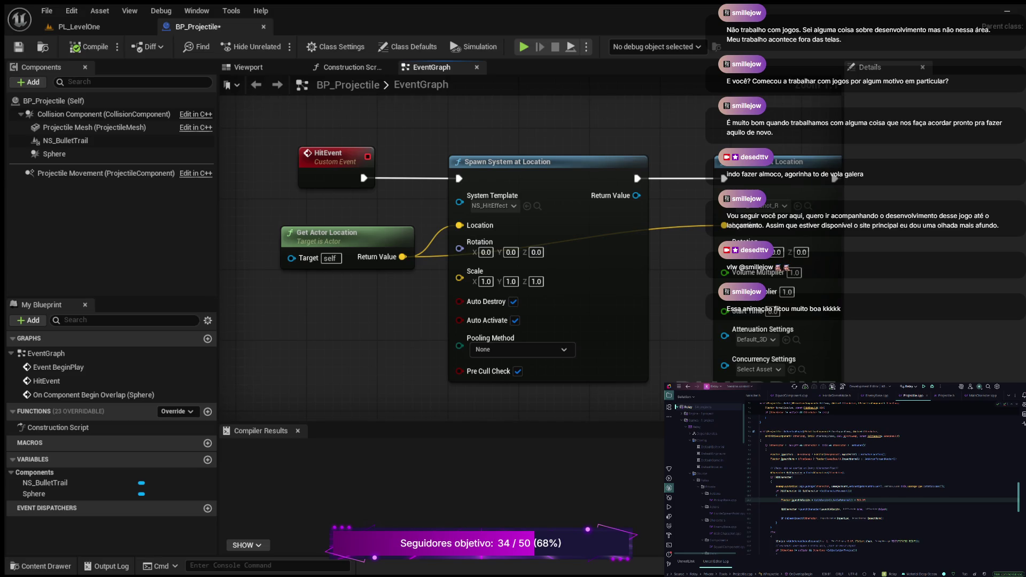
scroll(485, 311, "down", 5)
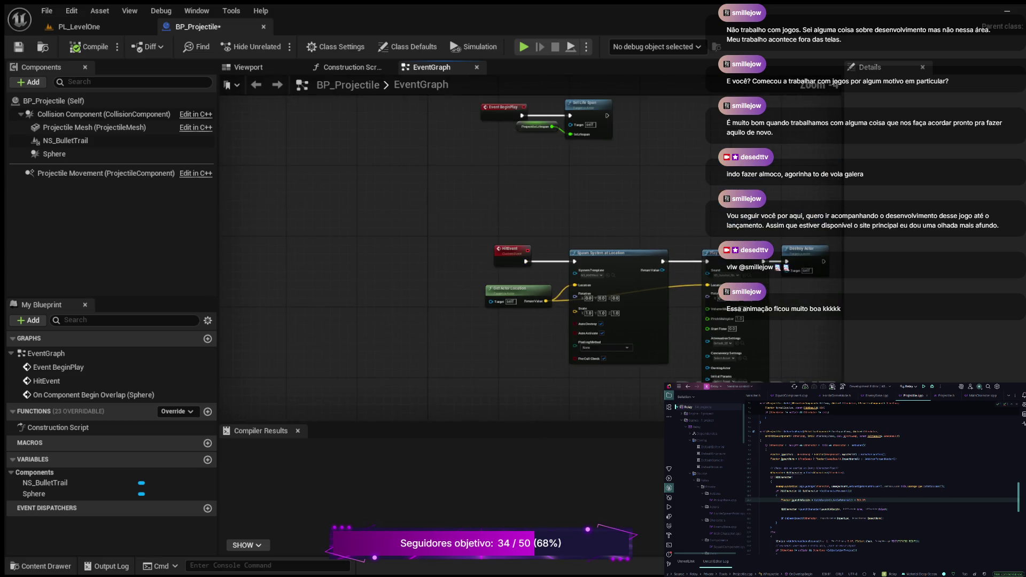
left_click_drag(494, 299, 486, 311)
Zoom in on the Spawn System at Location and Play Sound at Location nodes.
scroll(486, 311, "up", 3)
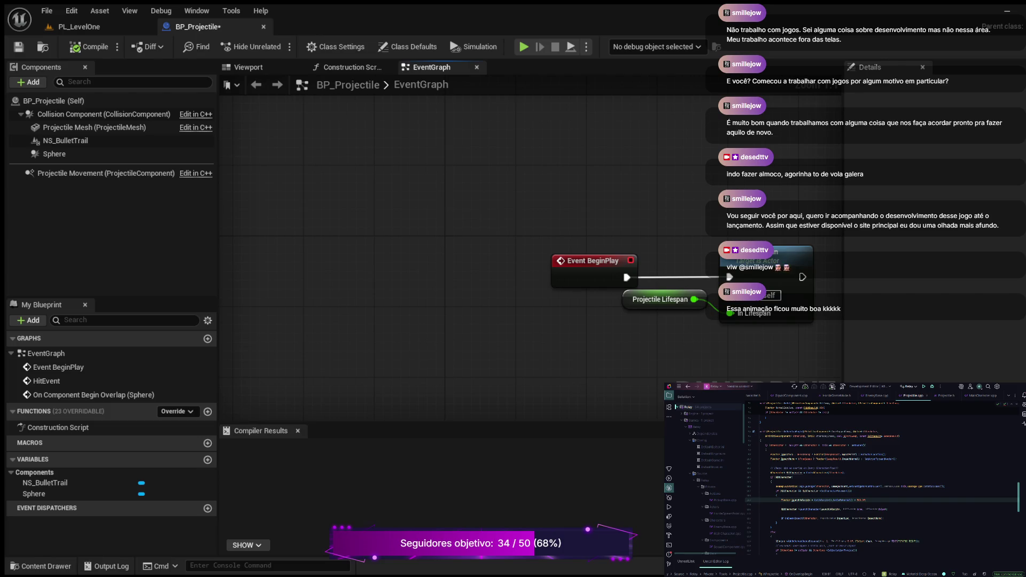
scroll(436, 324, "down", 4)
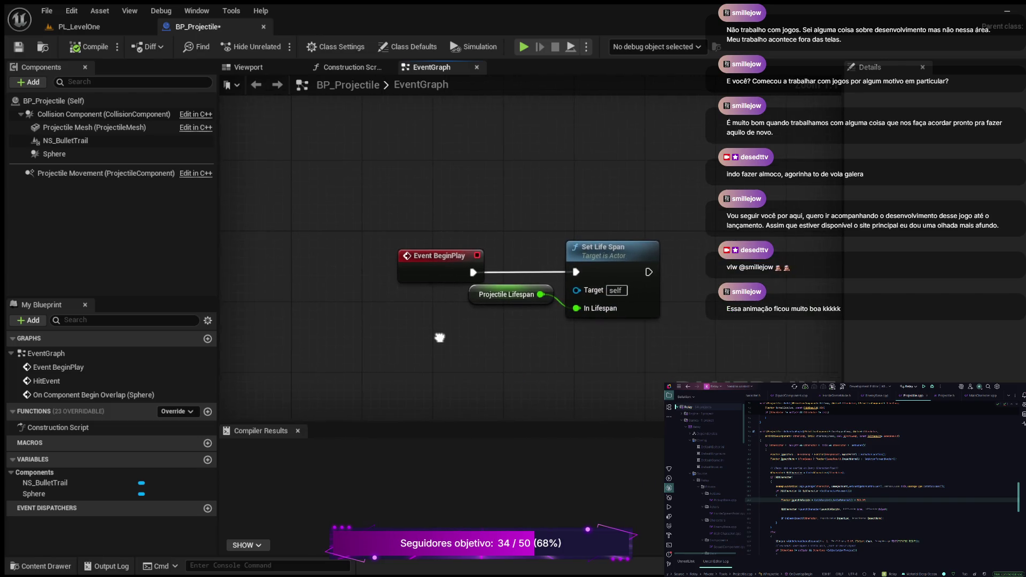
scroll(444, 208, "up", 4)
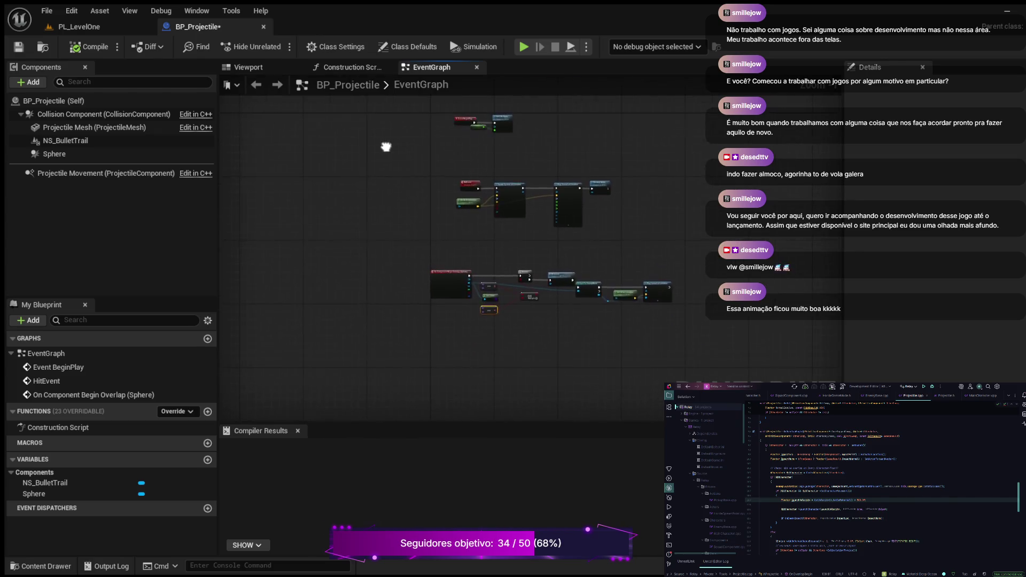
scroll(291, 168, "up", 2)
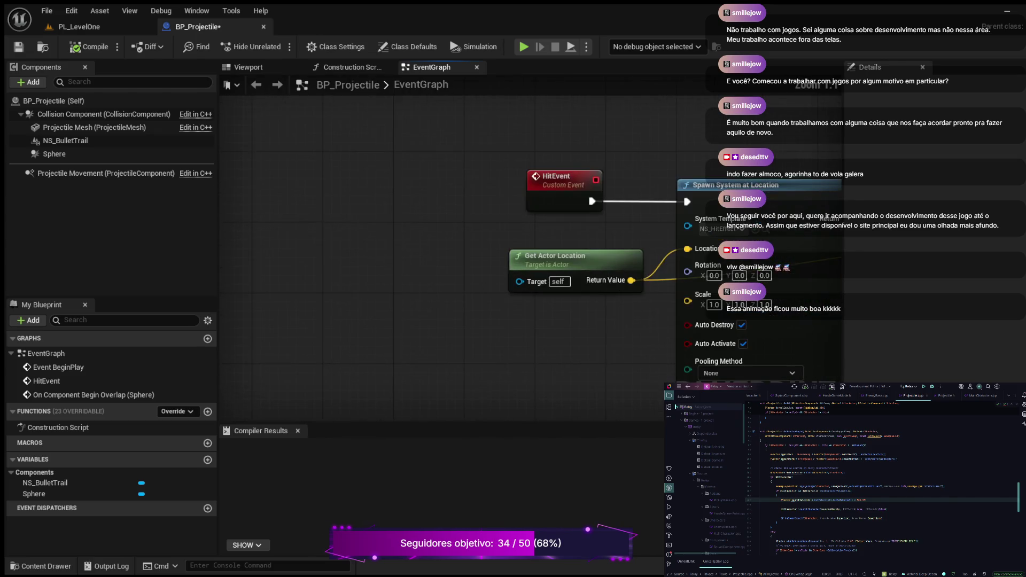
left_click_drag(447, 300, 306, 204)
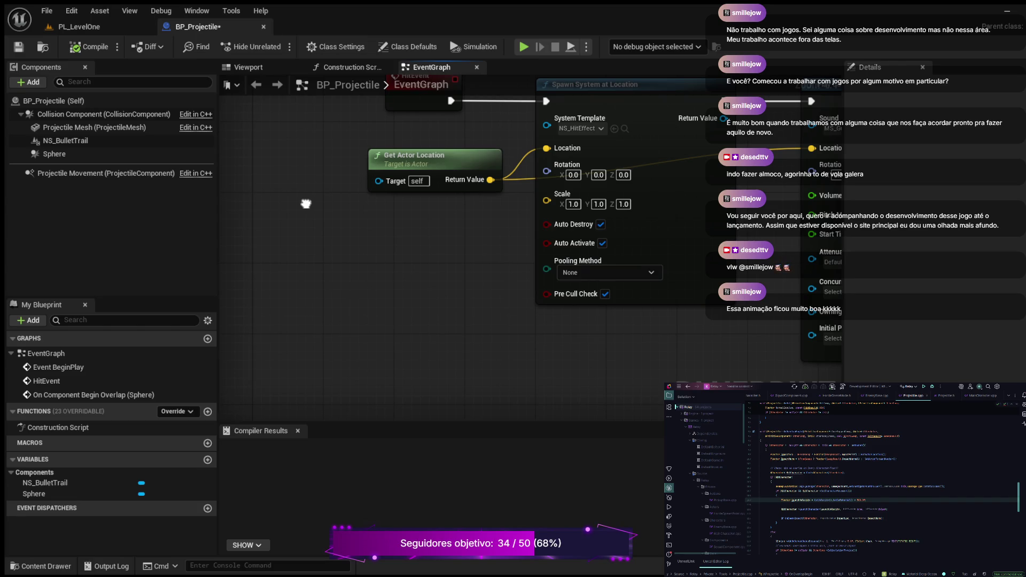
left_click_drag(434, 248, 222, 208)
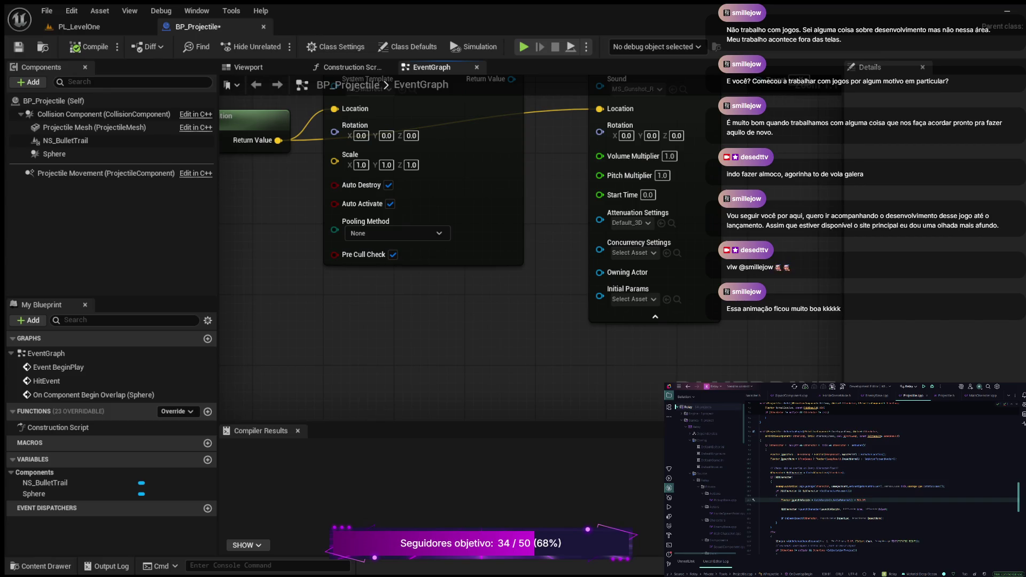
Delete a word on line 106 near the HitCharacter check, then return to the PL_LevelOne level.
double_click(840, 486)
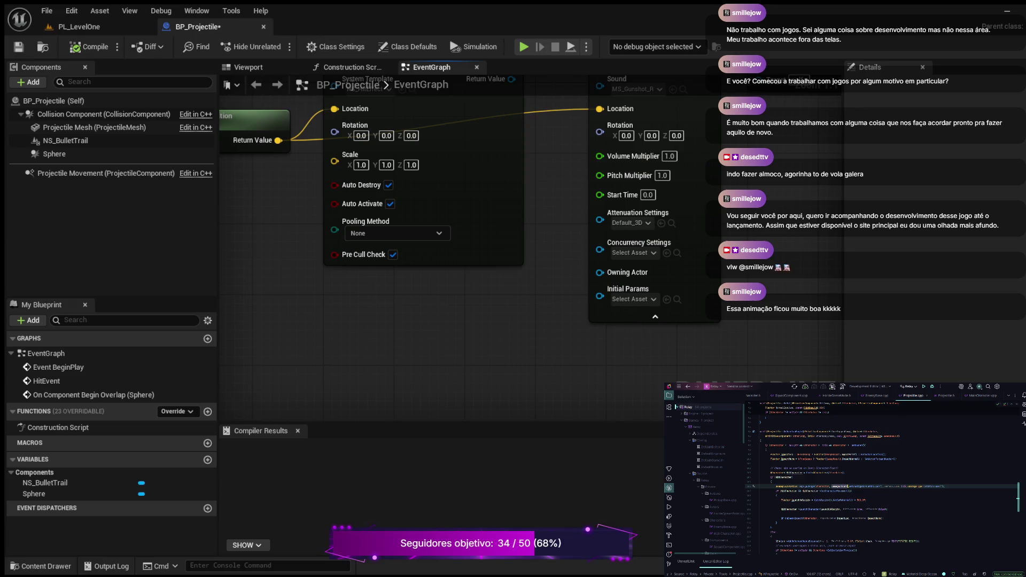
left_click(786, 478)
double_click(845, 486)
key("BackSpace")
left_click(79, 26)
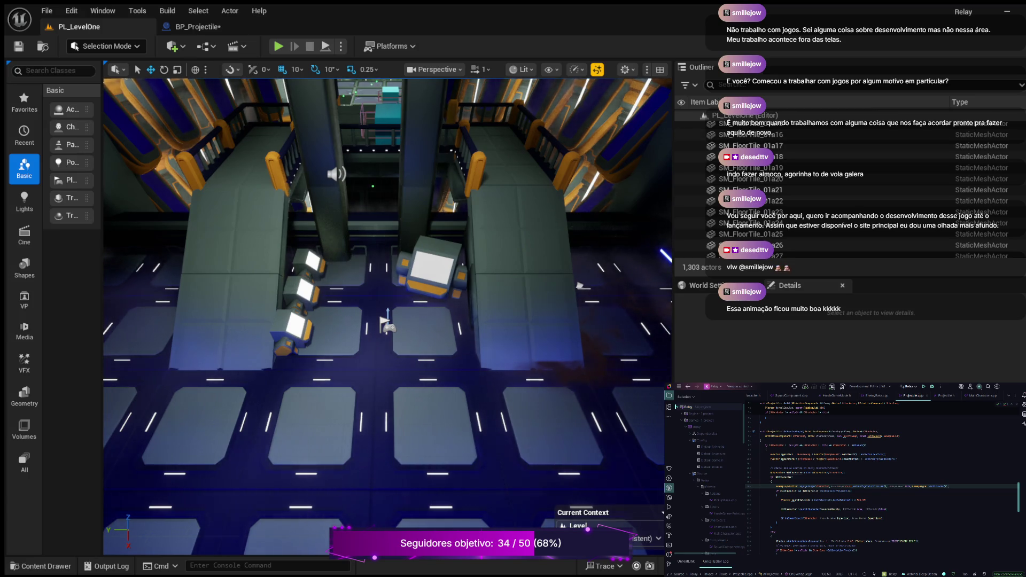
Play PL_LevelOne via Play Game, advancing up the ramp and corridor firing at enemies until Game Over.
key("alt+p")
left_click(169, 96)
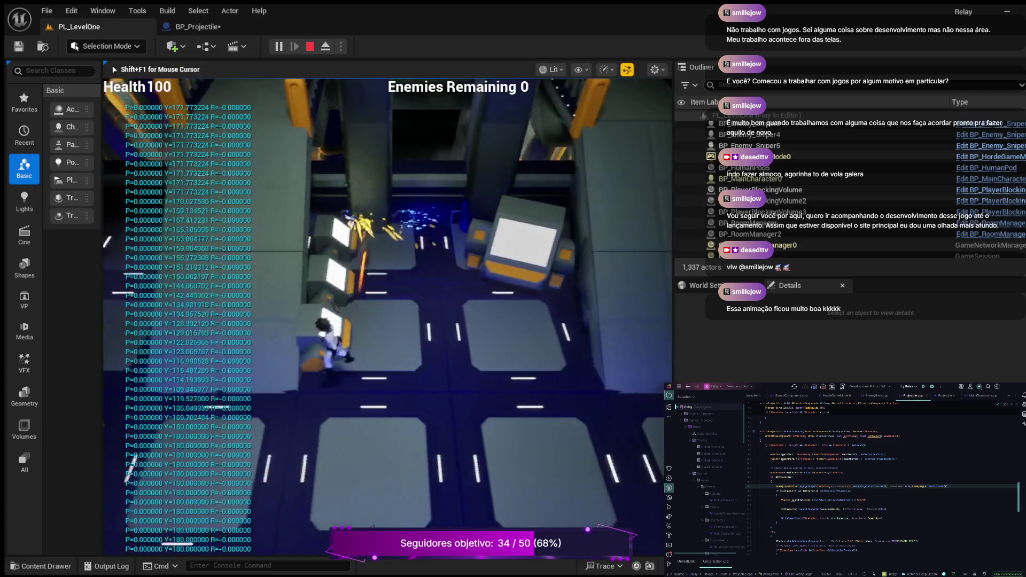
key("w")
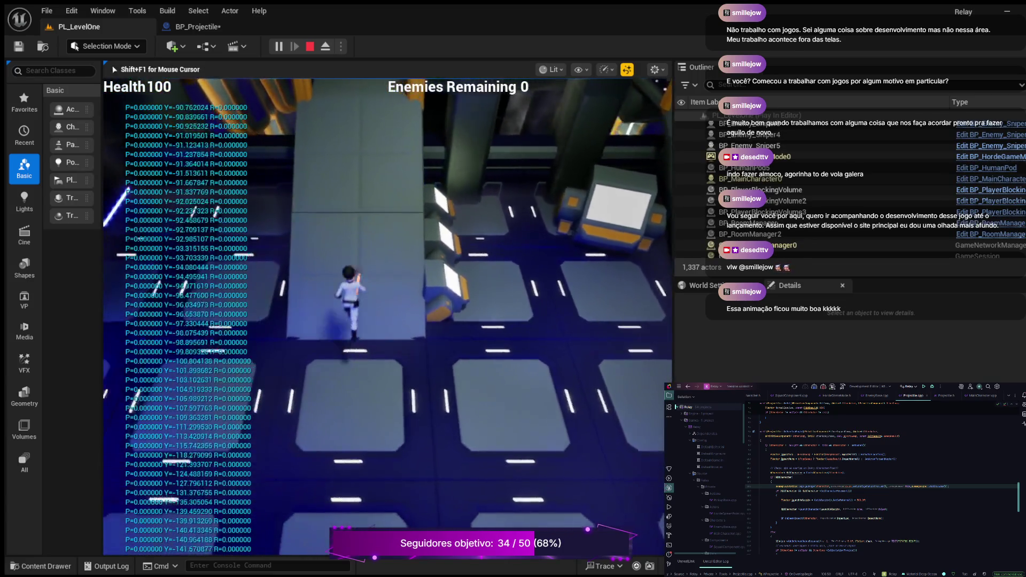
key("w")
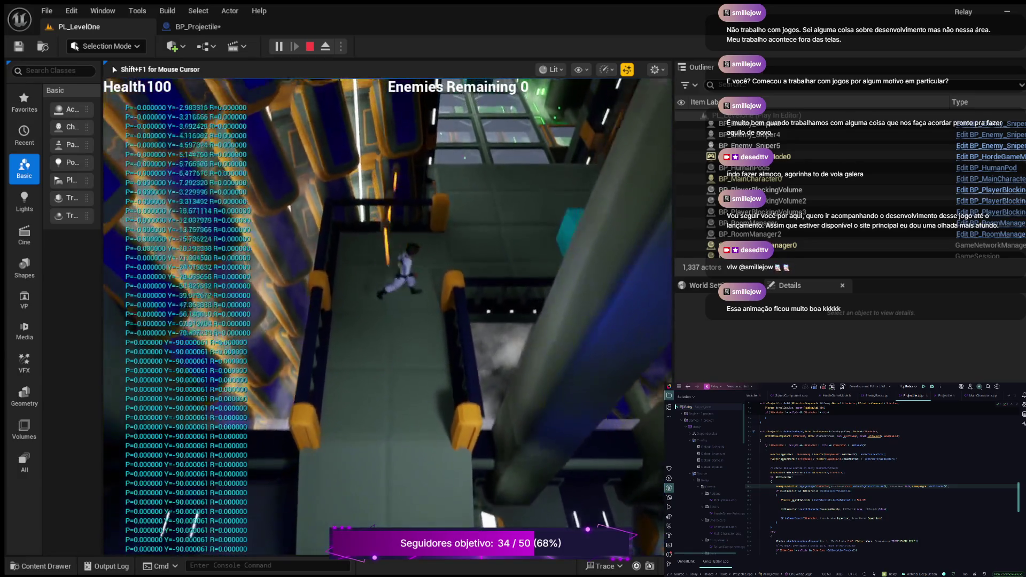
key("w")
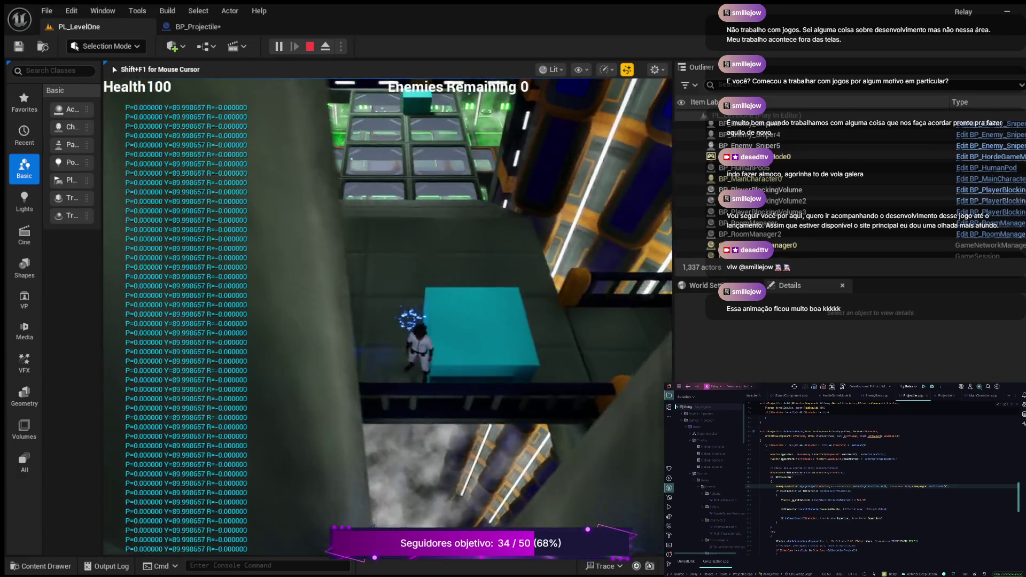
key("w")
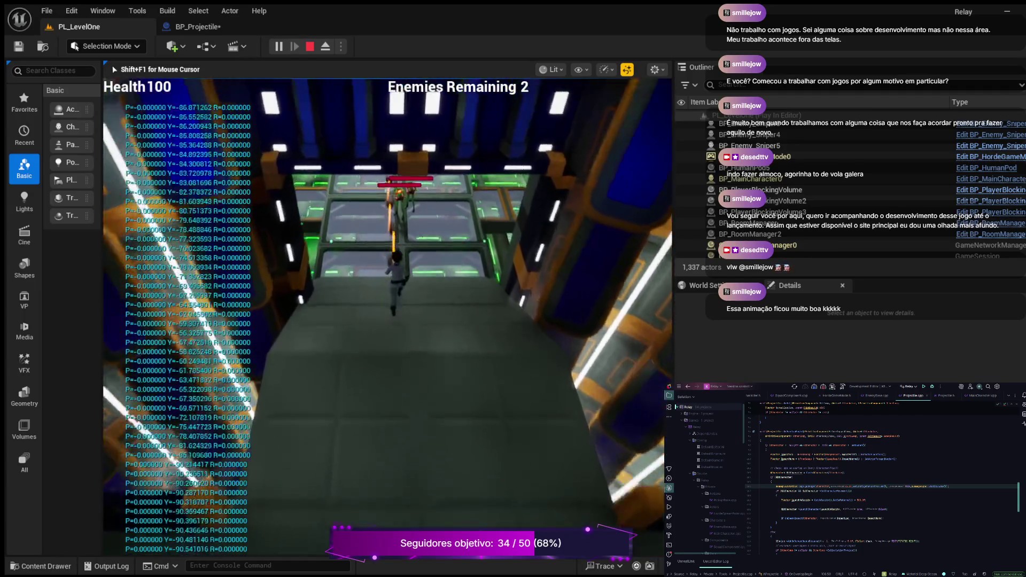
key("w")
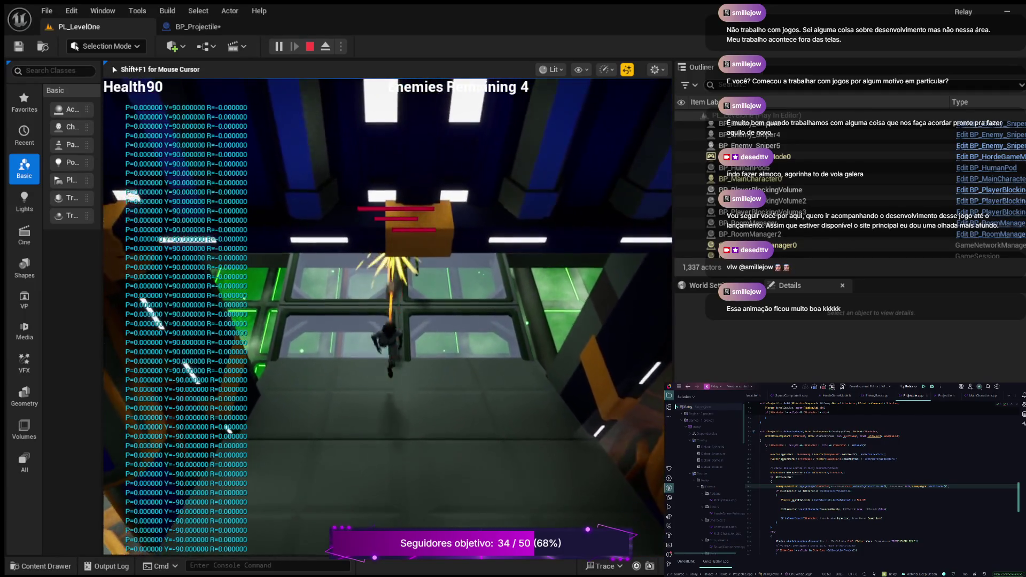
key("w")
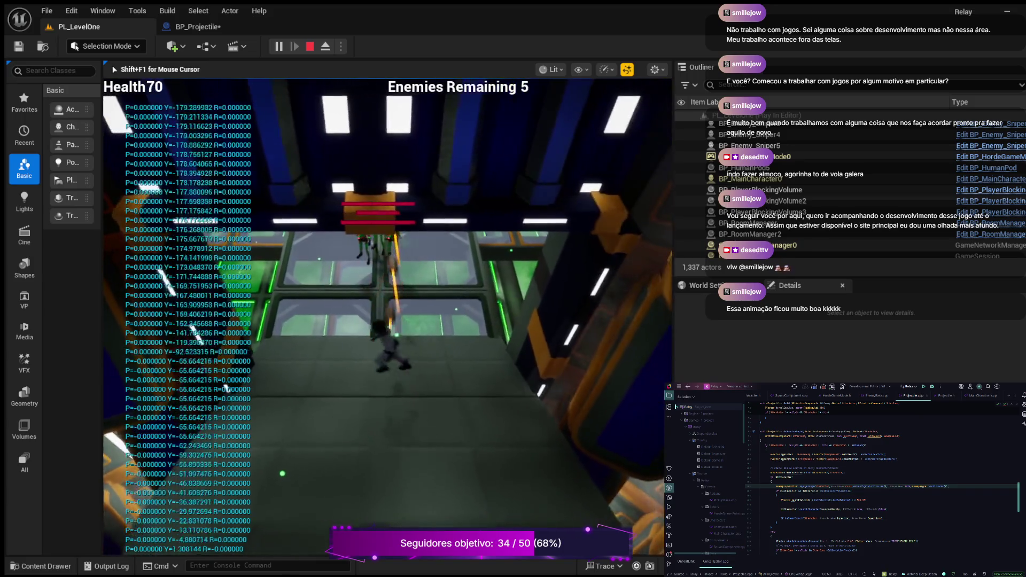
key("w")
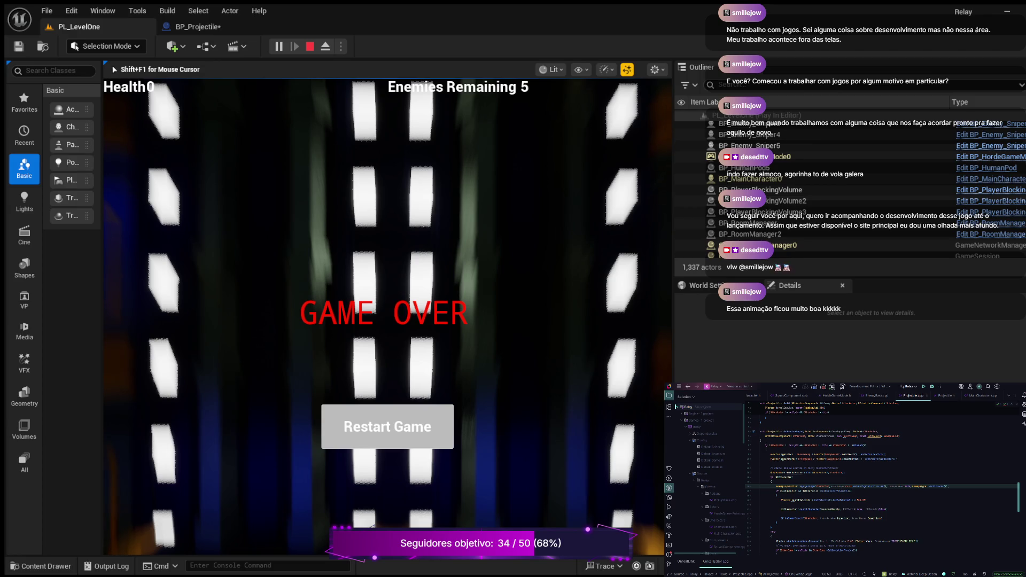
key("Escape")
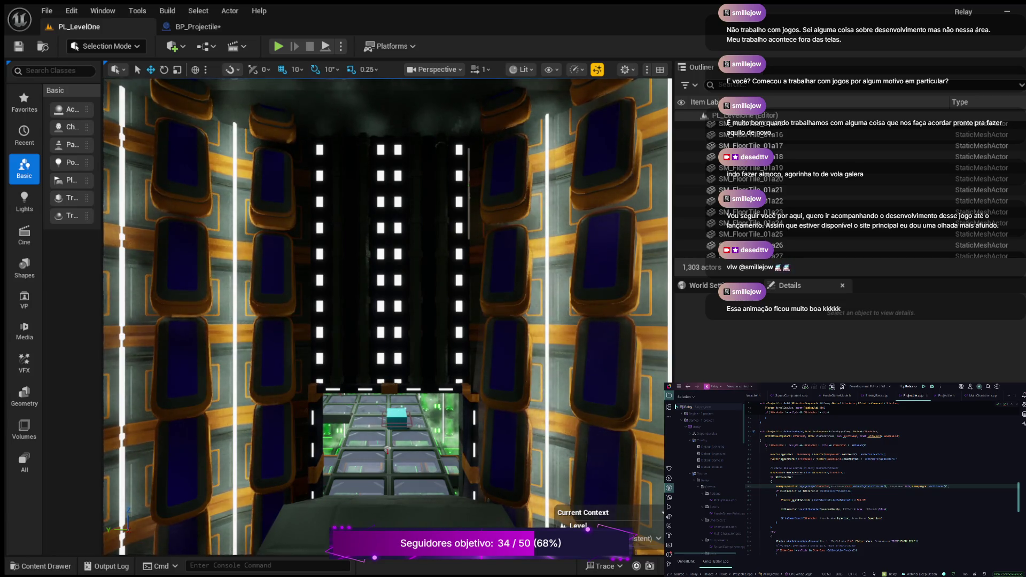
scroll(388, 316, "down", 5)
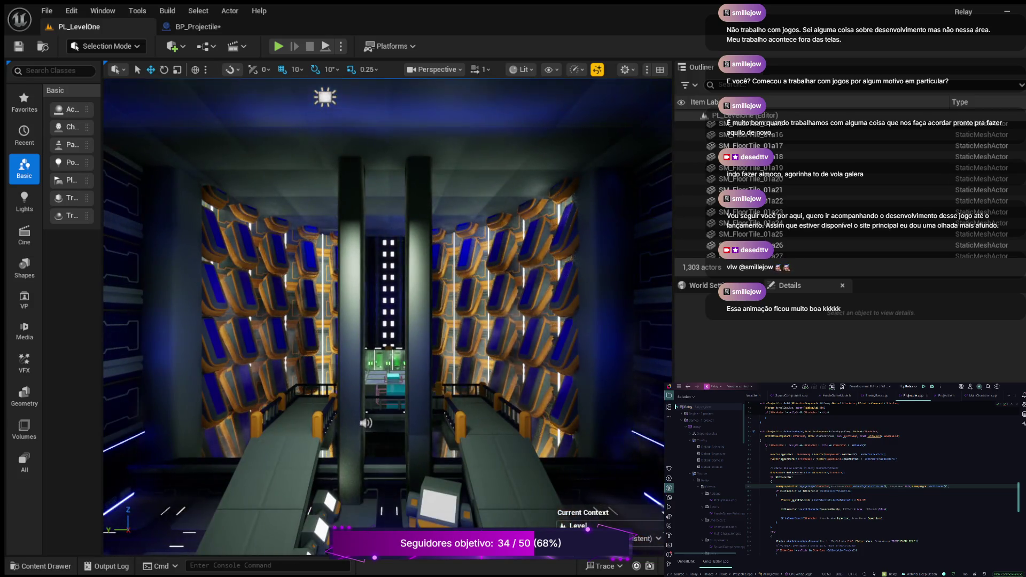
Switch back to BP_Projectile and save the Blueprint.
left_click(198, 26)
mouse_move(299, 254)
left_mouse_down()
mouse_move(497, 382)
mouse_move(447, 315)
left_mouse_up()
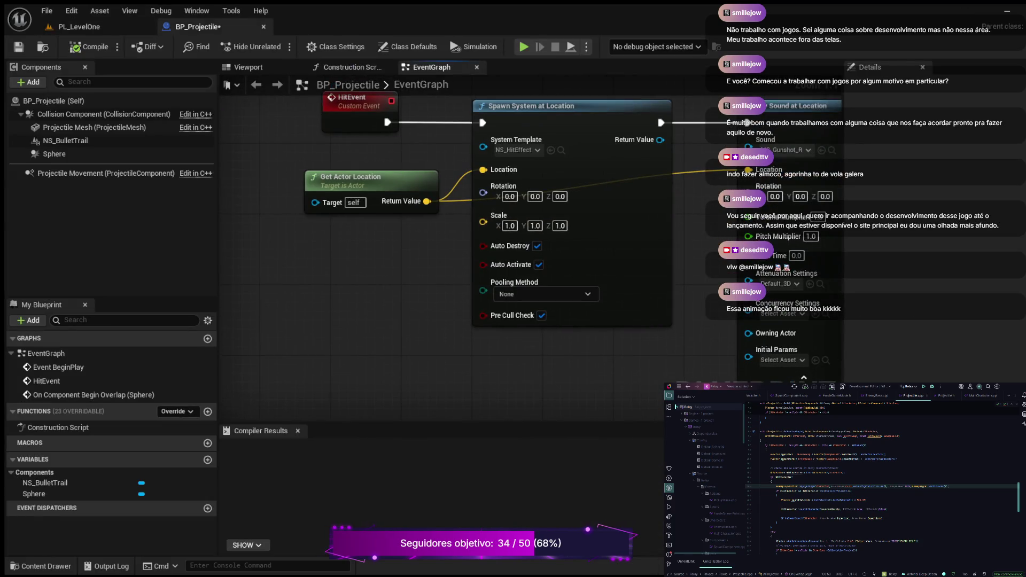
left_click(19, 47)
Pan between the HitEvent/Get Actor Location nodes and the Begin Overlap, Branch, Hit Event and Cast nodes.
scroll(364, 331, "down", 1)
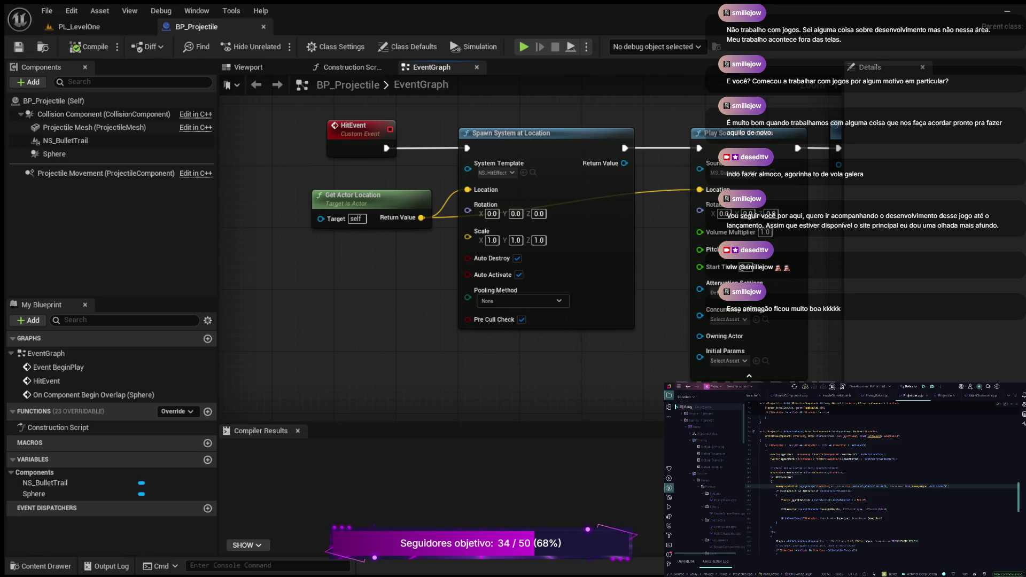
scroll(470, 241, "down", 2)
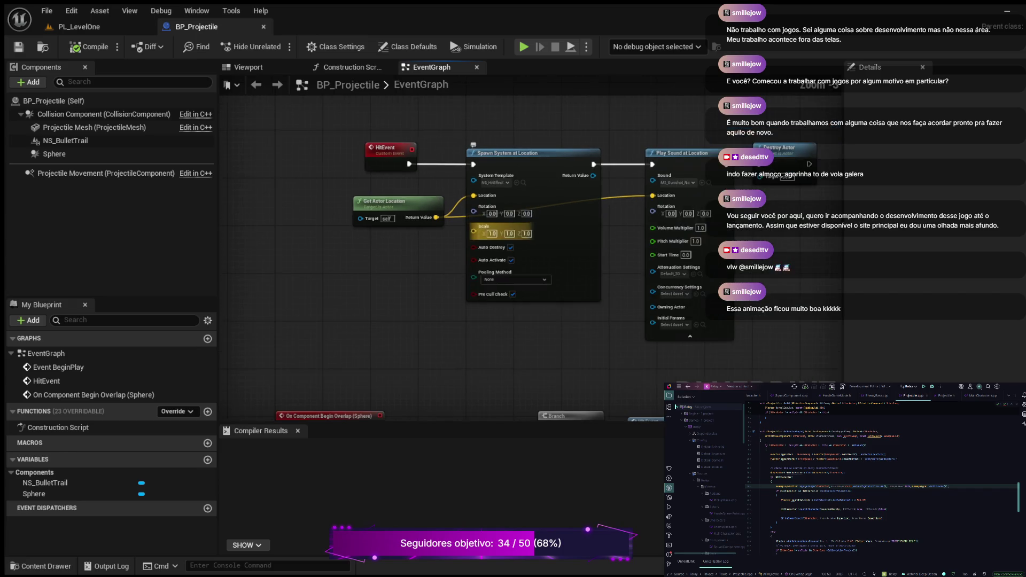
left_click_drag(428, 289, 377, 247)
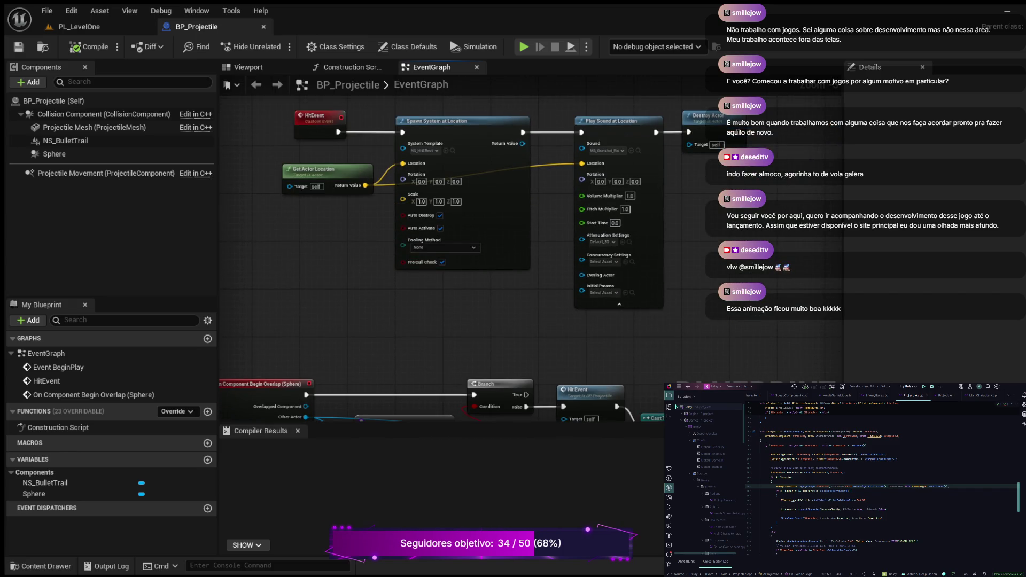
left_click_drag(446, 291, 614, 235)
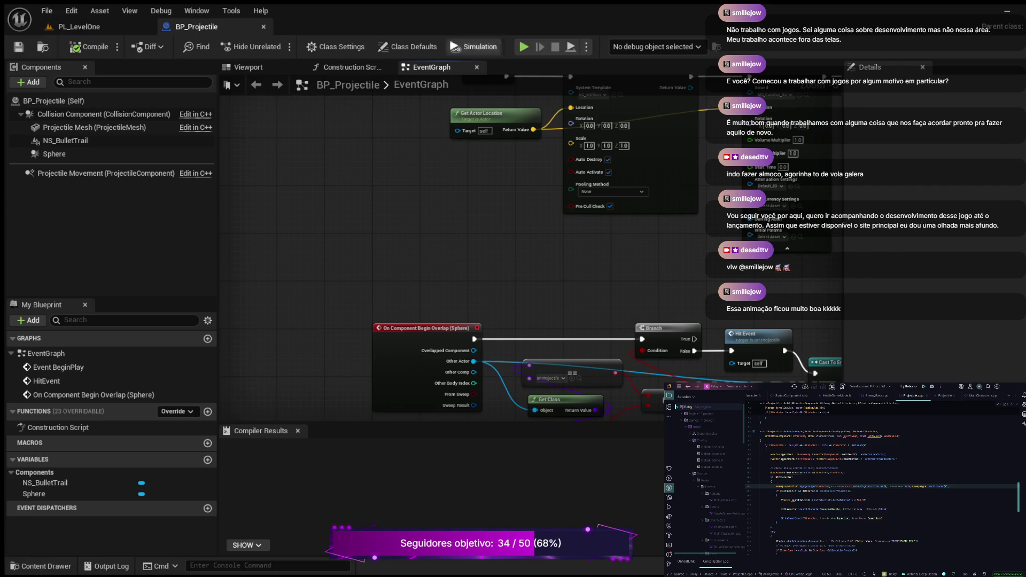
mouse_move(369, 152)
left_mouse_down()
mouse_move(424, 214)
mouse_move(529, 232)
left_mouse_up()
left_click_drag(534, 321, 280, 211)
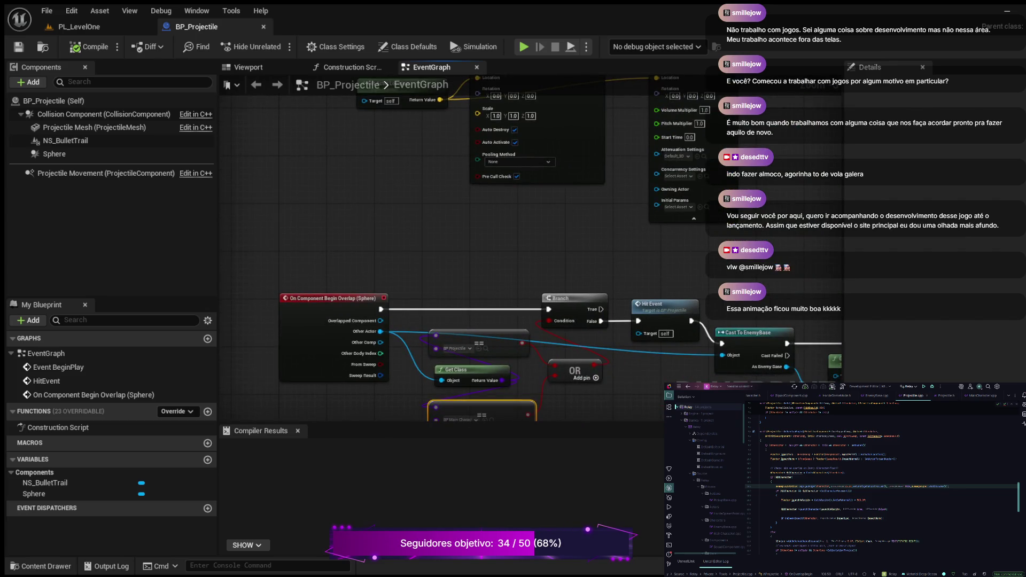